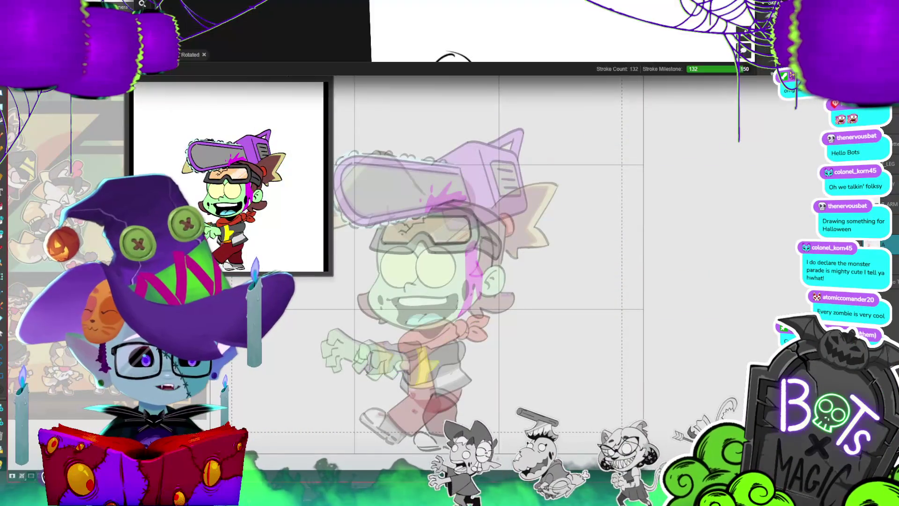
Step: Switch from Toon Boom to the shared Magma canvas with the Happy Halloween drawing
{"action": "key", "text": "alt+Tab"}
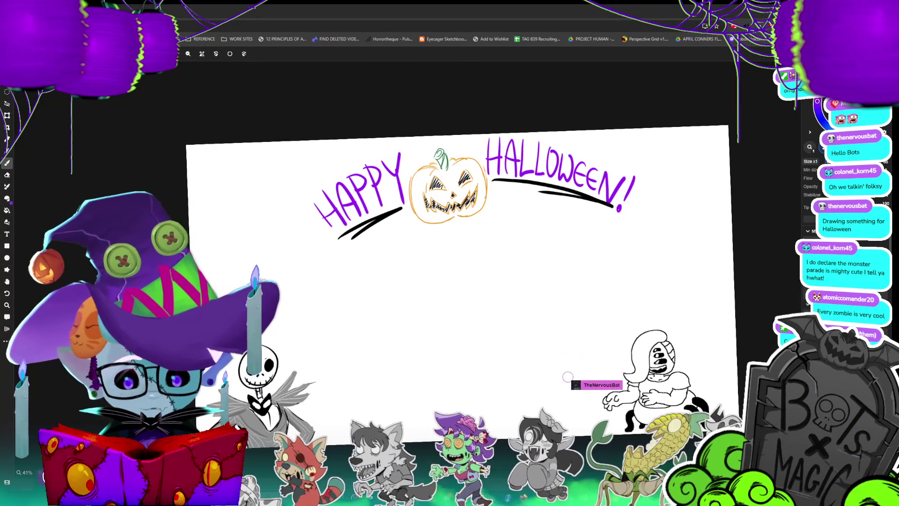
{"action": "key", "text": "ctrl+minus"}
{"action": "scroll", "coordinate": [365, 126], "scroll_direction": "up", "scroll_amount": 3}
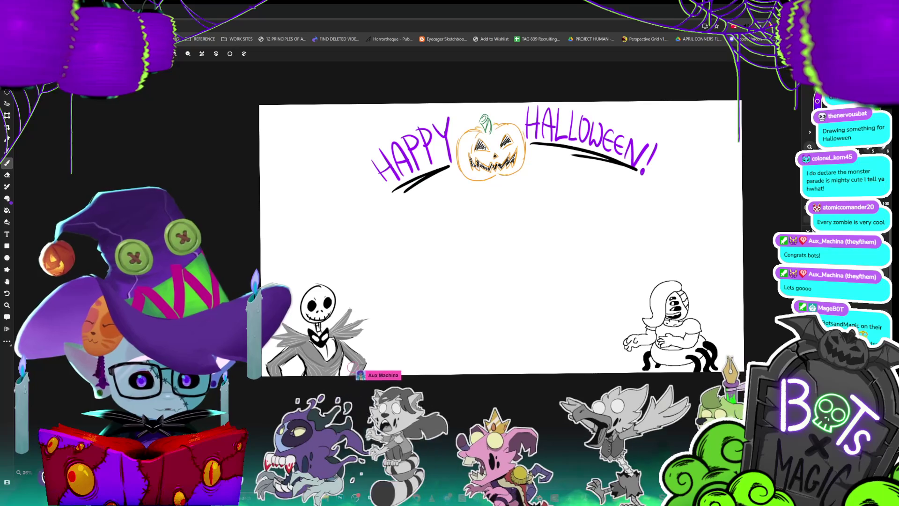
{"action": "scroll", "coordinate": [510, 140], "scroll_direction": "up", "scroll_amount": 2}
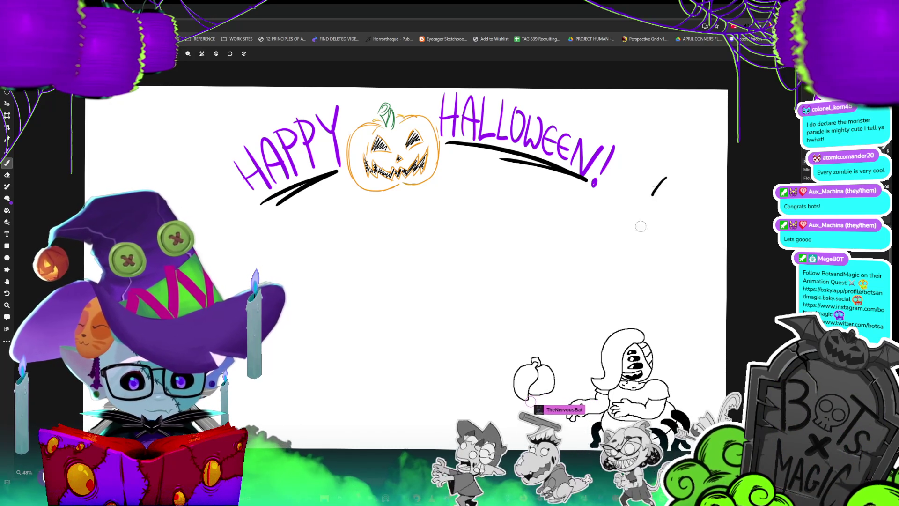
{"action": "left_click_drag", "start_coordinate": [653, 191], "coordinate": [651, 247]}
{"action": "key", "text": "ctrl+z"}
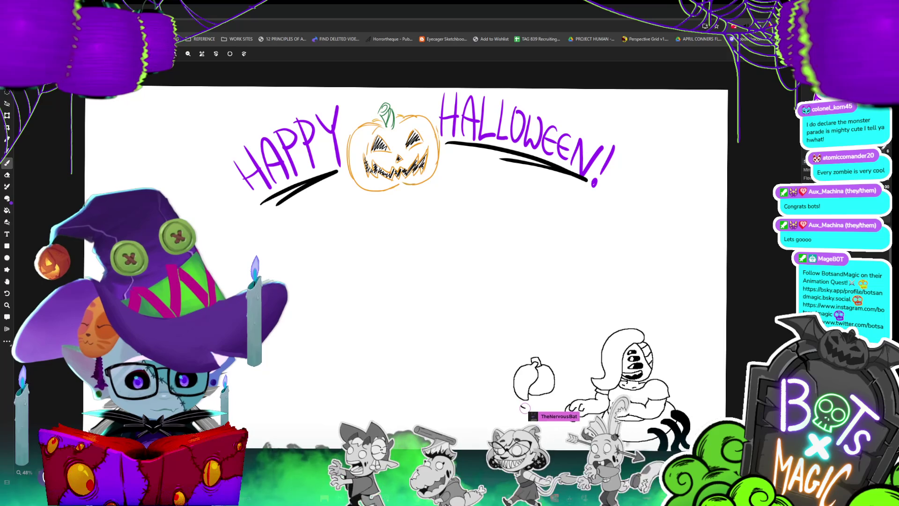
{"action": "key", "text": "ctrl+z"}
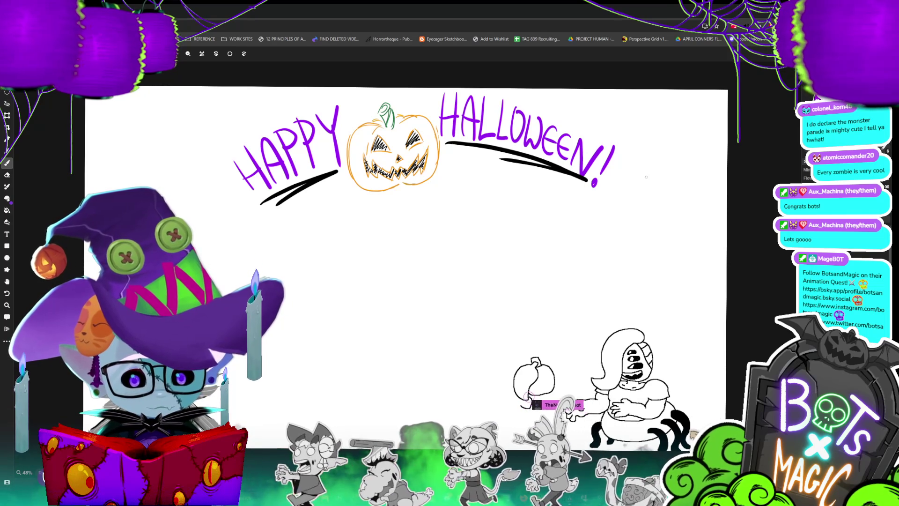
{"action": "mouse_move", "coordinate": [667, 175]}
{"action": "left_mouse_down"}
{"action": "mouse_move", "coordinate": [698, 208]}
{"action": "mouse_move", "coordinate": [667, 174]}
{"action": "mouse_move", "coordinate": [681, 236]}
{"action": "mouse_move", "coordinate": [666, 176]}
{"action": "left_mouse_up"}
{"action": "key", "text": "ctrl+z"}
{"action": "key", "text": "ctrl+z"}
{"action": "left_click_drag", "start_coordinate": [671, 246], "coordinate": [668, 173]}
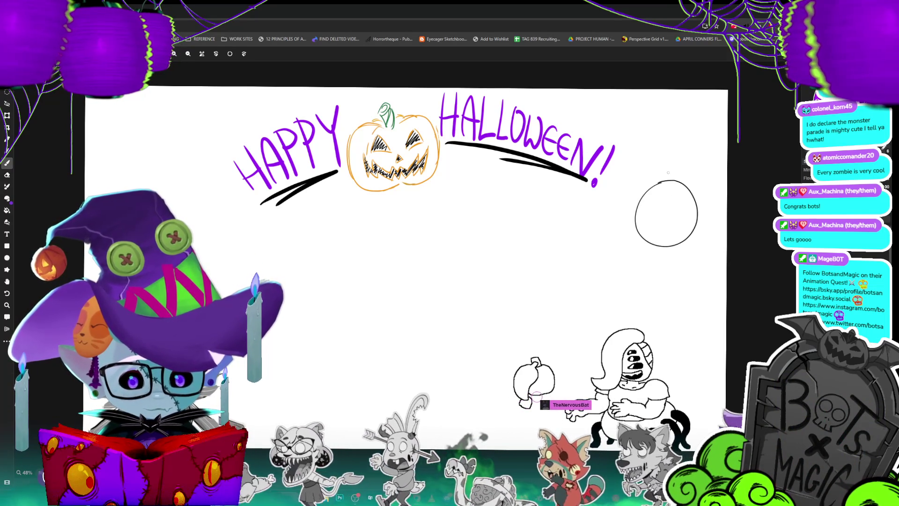
{"action": "key", "text": "ctrl+z"}
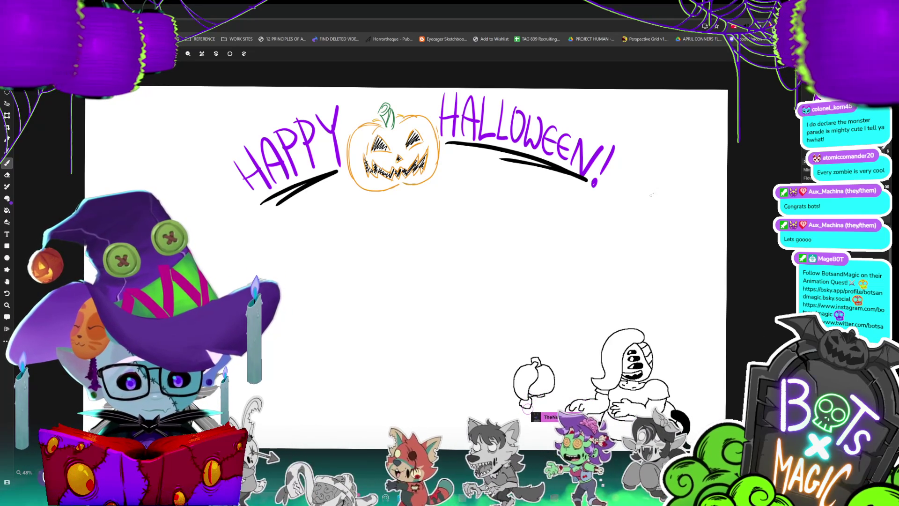
{"action": "key", "text": "ctrl+z"}
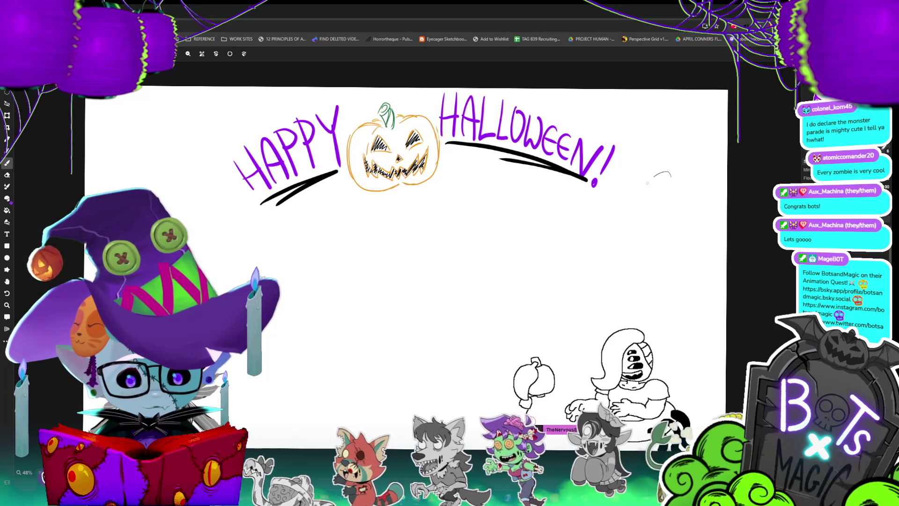
{"action": "left_click_drag", "start_coordinate": [655, 175], "coordinate": [668, 171]}
{"action": "key", "text": "ctrl+z"}
{"action": "left_click_drag", "start_coordinate": [648, 202], "coordinate": [569, 159]}
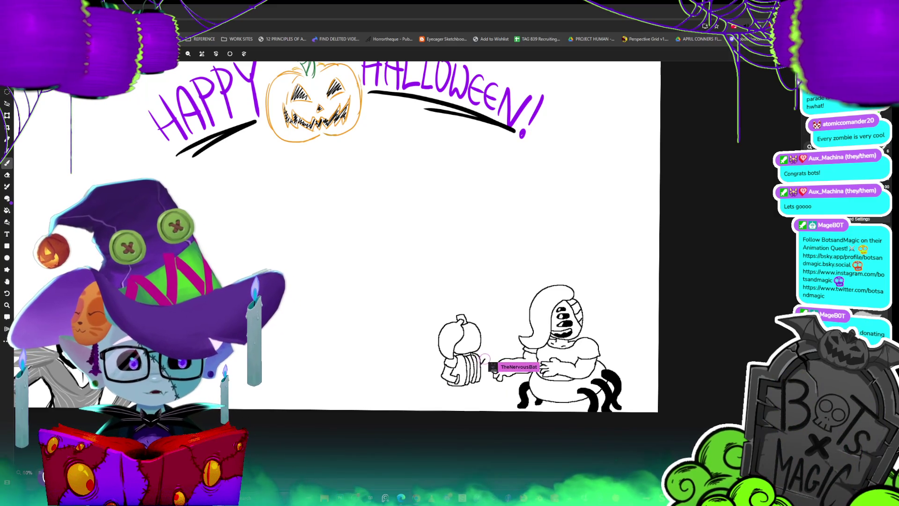
{"action": "scroll", "coordinate": [469, 194], "scroll_direction": "up", "scroll_amount": 2}
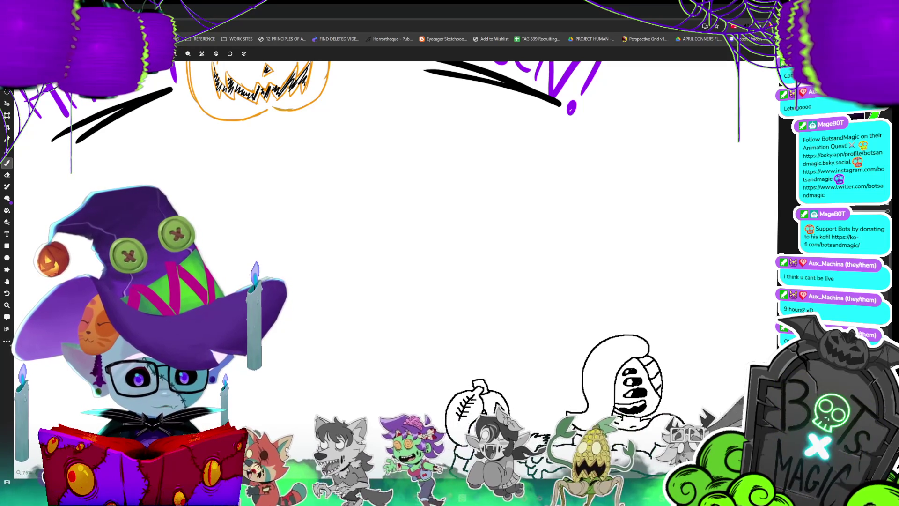
Step: Sketch the head outline and cap brim, undoing two false strokes
{"action": "left_click_drag", "start_coordinate": [595, 132], "coordinate": [561, 187]}
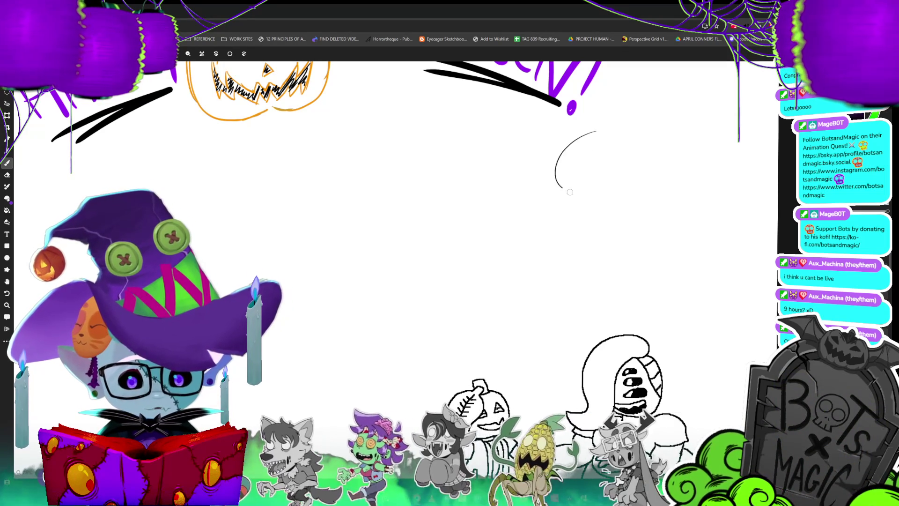
{"action": "key", "text": "ctrl+z"}
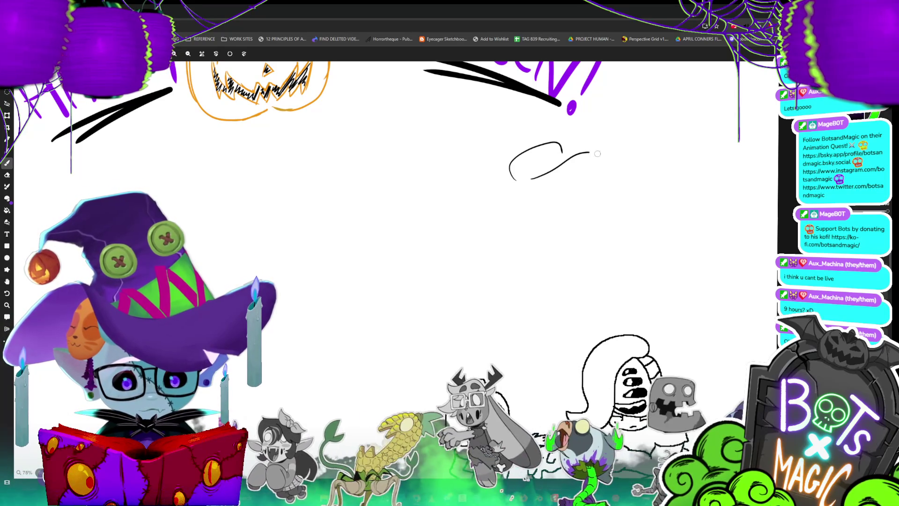
{"action": "mouse_move", "coordinate": [531, 179]}
{"action": "left_mouse_down"}
{"action": "mouse_move", "coordinate": [583, 149]}
{"action": "mouse_move", "coordinate": [583, 158]}
{"action": "left_mouse_up"}
{"action": "key", "text": "ctrl+z"}
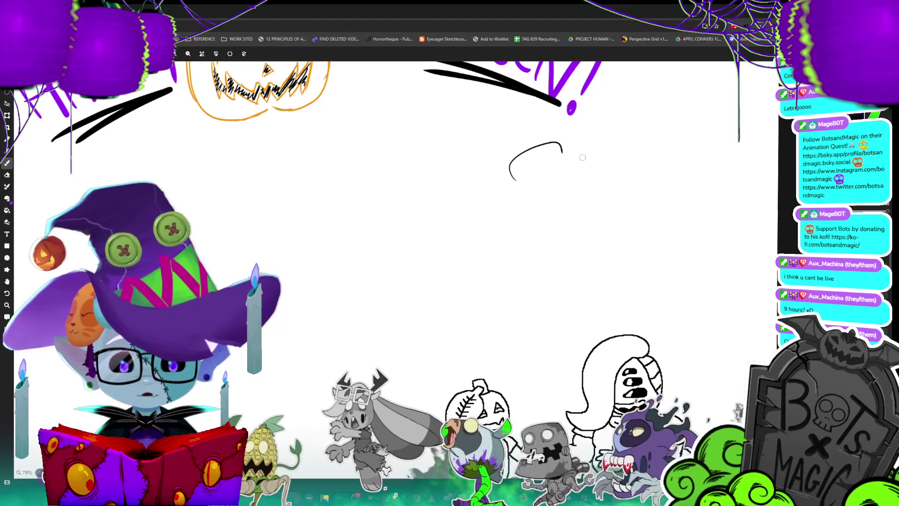
{"action": "left_click_drag", "start_coordinate": [532, 178], "coordinate": [577, 155]}
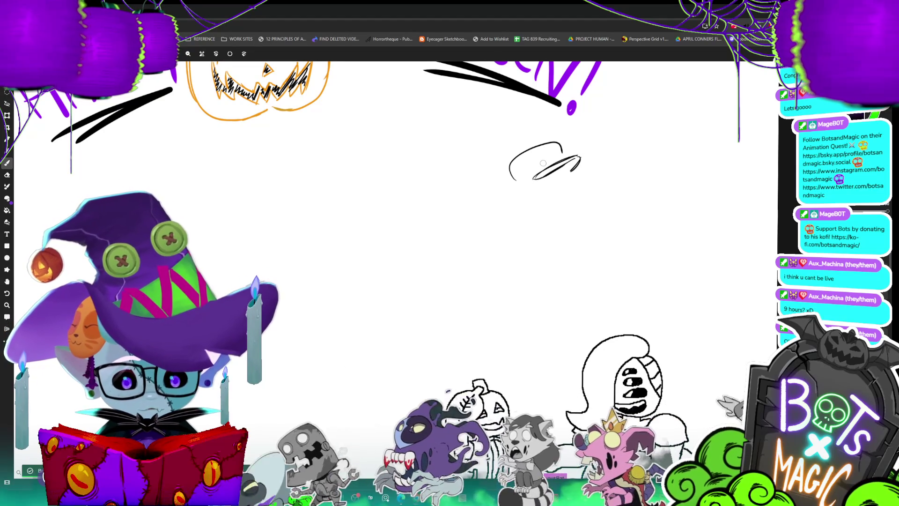
Step: Add the ear, second eye with pupils, hair strands under the brim, and the jaw
{"action": "left_click_drag", "start_coordinate": [521, 191], "coordinate": [526, 197]}
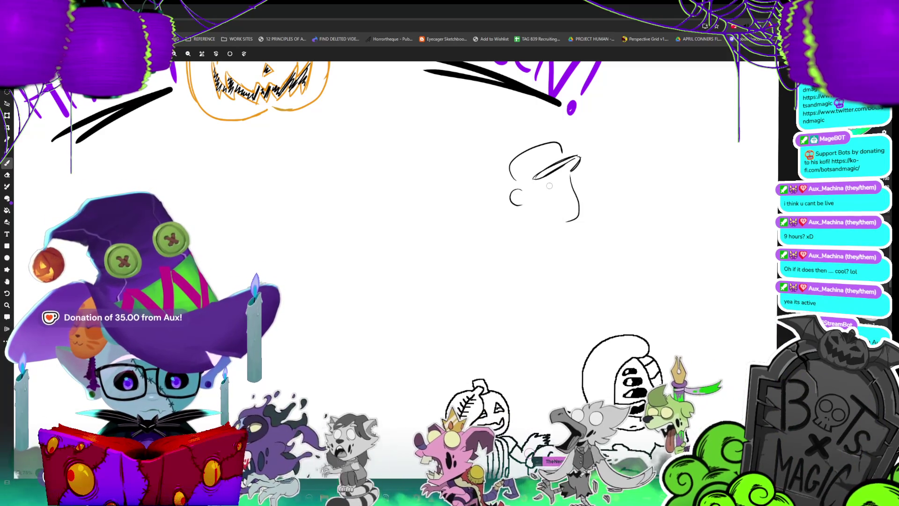
{"action": "key", "text": "ctrl+z"}
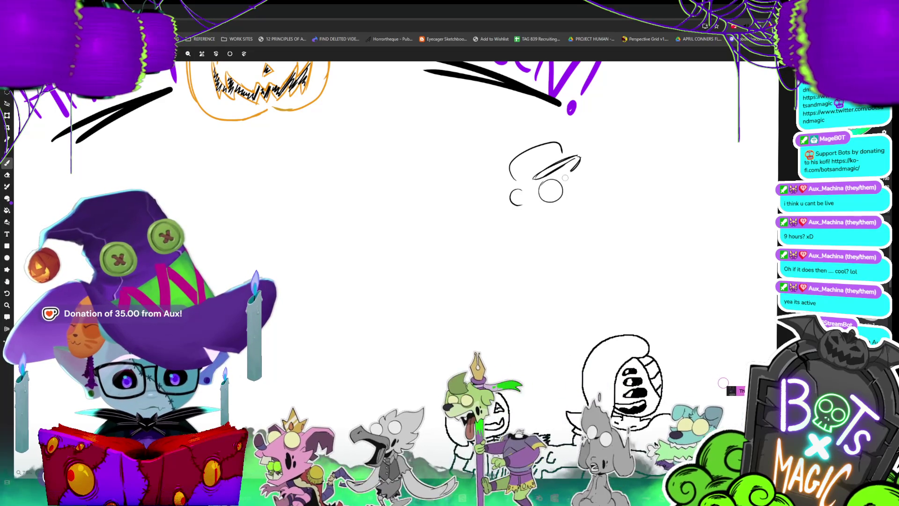
{"action": "left_click_drag", "start_coordinate": [579, 178], "coordinate": [581, 193]}
{"action": "left_click", "coordinate": [558, 188]}
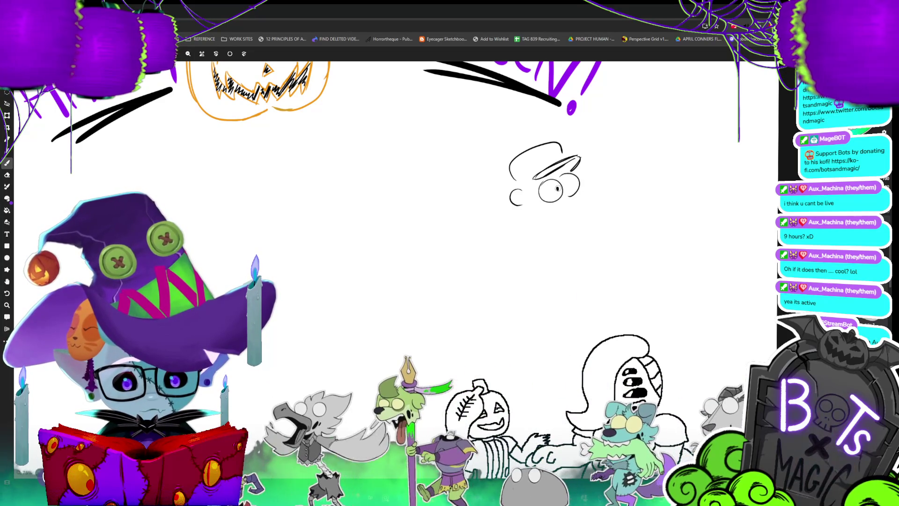
{"action": "left_click", "coordinate": [572, 183]}
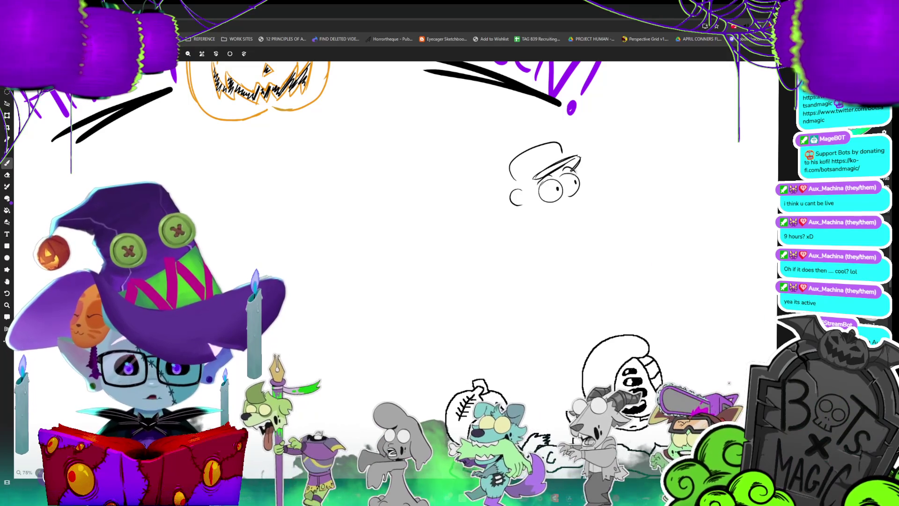
{"action": "left_click_drag", "start_coordinate": [586, 168], "coordinate": [582, 167]}
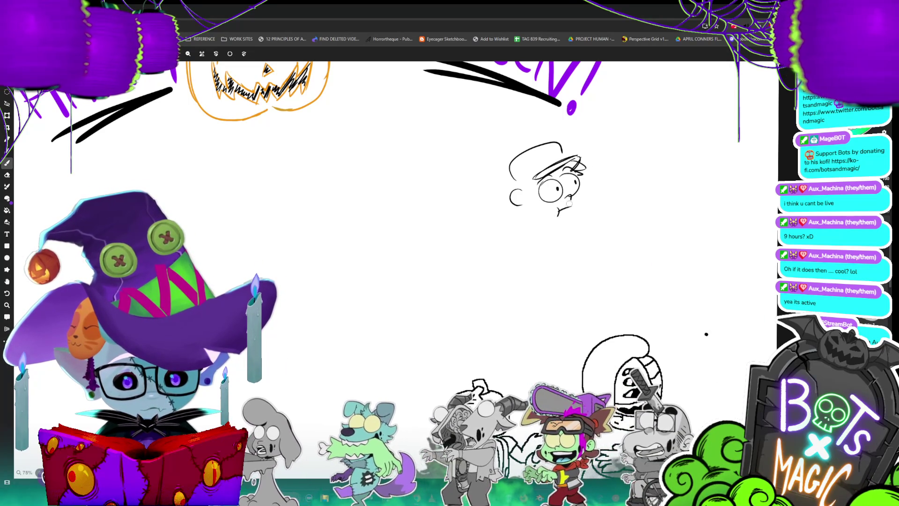
{"action": "left_click_drag", "start_coordinate": [580, 191], "coordinate": [574, 222]}
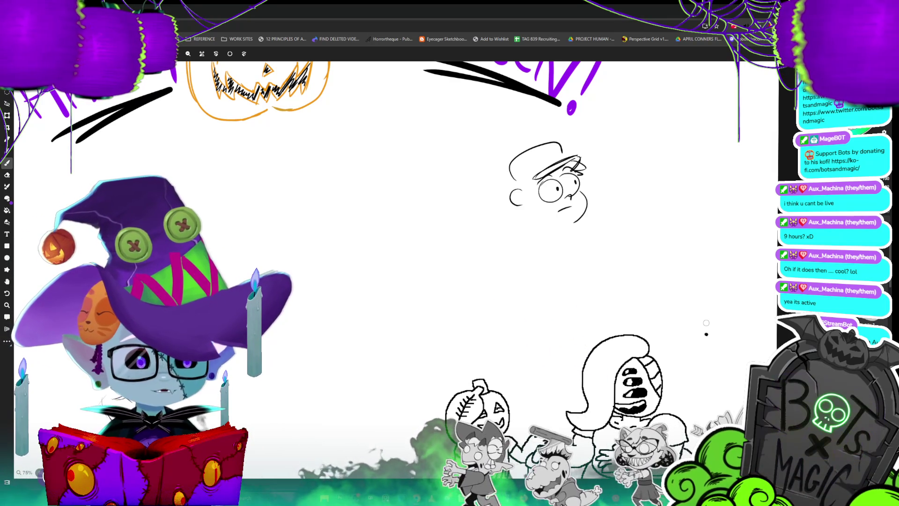
{"action": "key", "text": "l"}
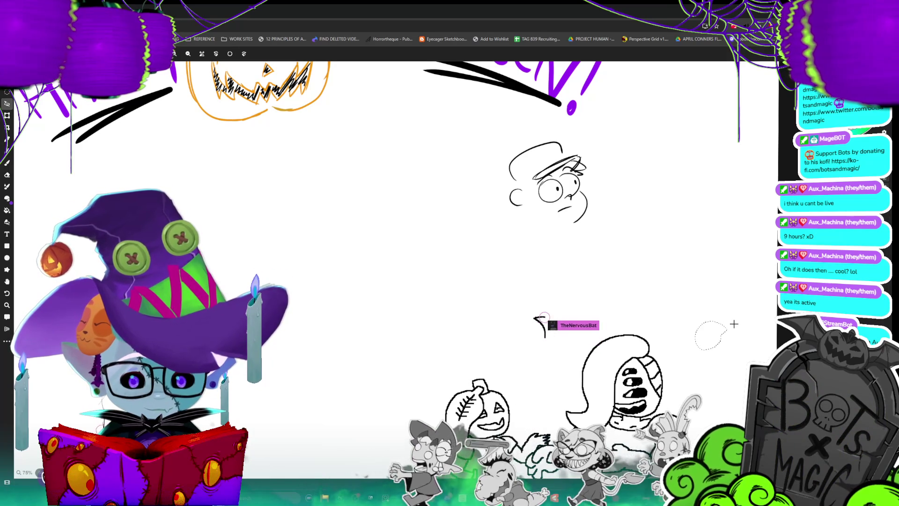
Step: Draw the star emblem on the cap and hair curls at the face's lower left
{"action": "key", "text": "b"}
{"action": "left_click_drag", "start_coordinate": [538, 158], "coordinate": [546, 153]}
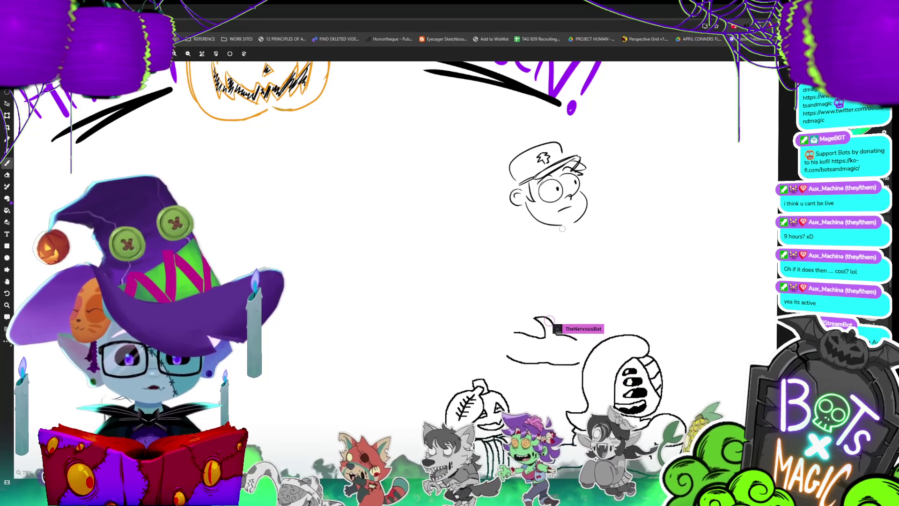
{"action": "left_click_drag", "start_coordinate": [522, 208], "coordinate": [528, 219]}
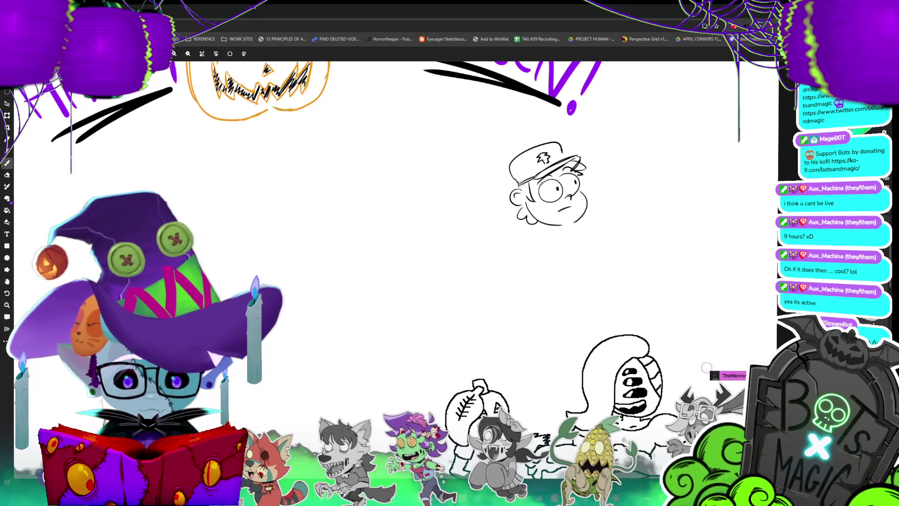
Step: Draw a small hand right of the chin and a letter T beside it
{"action": "key", "text": "l"}
{"action": "key", "text": "b"}
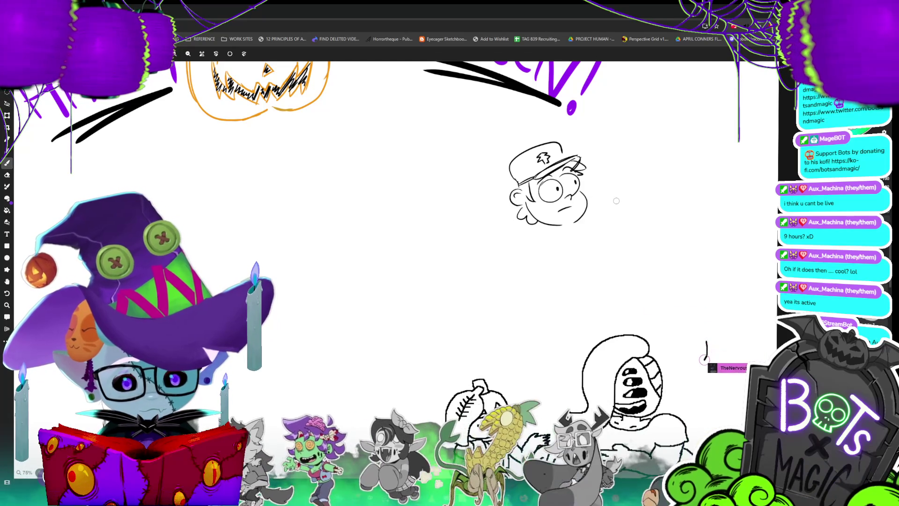
{"action": "mouse_move", "coordinate": [594, 220]}
{"action": "left_mouse_down"}
{"action": "mouse_move", "coordinate": [608, 217]}
{"action": "mouse_move", "coordinate": [588, 232]}
{"action": "left_mouse_up"}
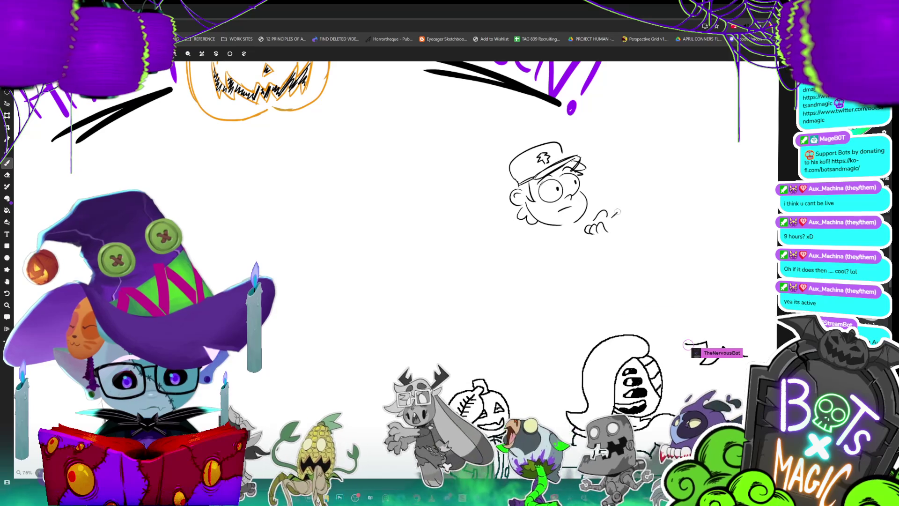
{"action": "left_click_drag", "start_coordinate": [617, 212], "coordinate": [617, 232]}
{"action": "mouse_move", "coordinate": [607, 212]}
{"action": "left_mouse_down"}
{"action": "mouse_move", "coordinate": [627, 211]}
{"action": "mouse_move", "coordinate": [608, 220]}
{"action": "mouse_move", "coordinate": [542, 218]}
{"action": "left_mouse_up"}
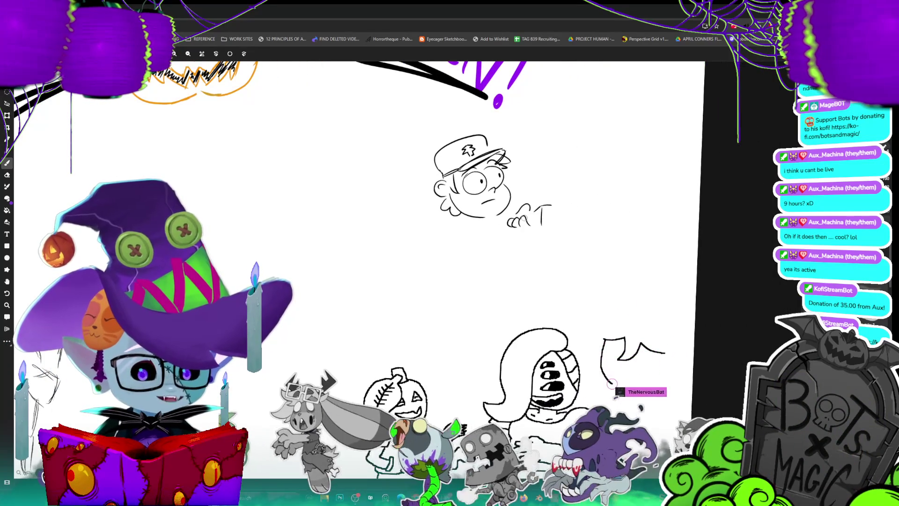
{"action": "scroll", "coordinate": [449, 253], "scroll_direction": "left", "scroll_amount": 3}
{"action": "scroll", "coordinate": [449, 253], "scroll_direction": "down", "scroll_amount": 2}
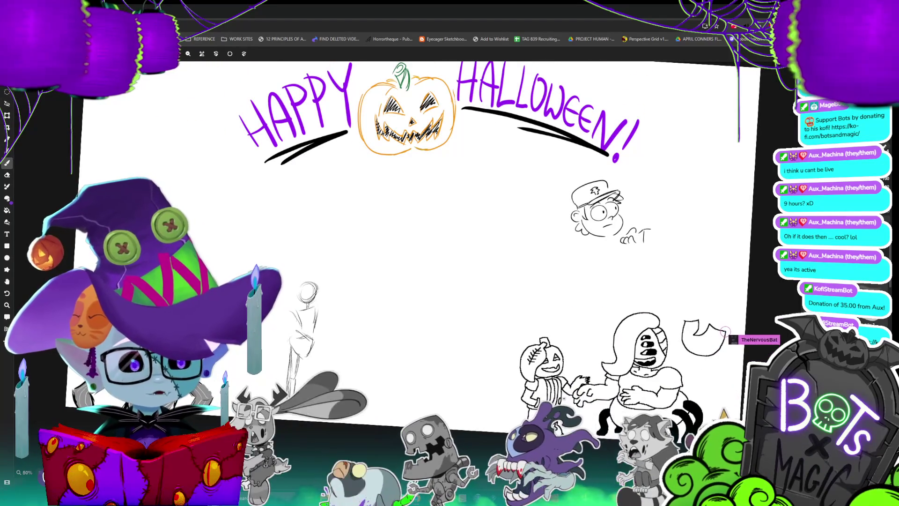
{"action": "scroll", "coordinate": [449, 253], "scroll_direction": "down", "scroll_amount": 3}
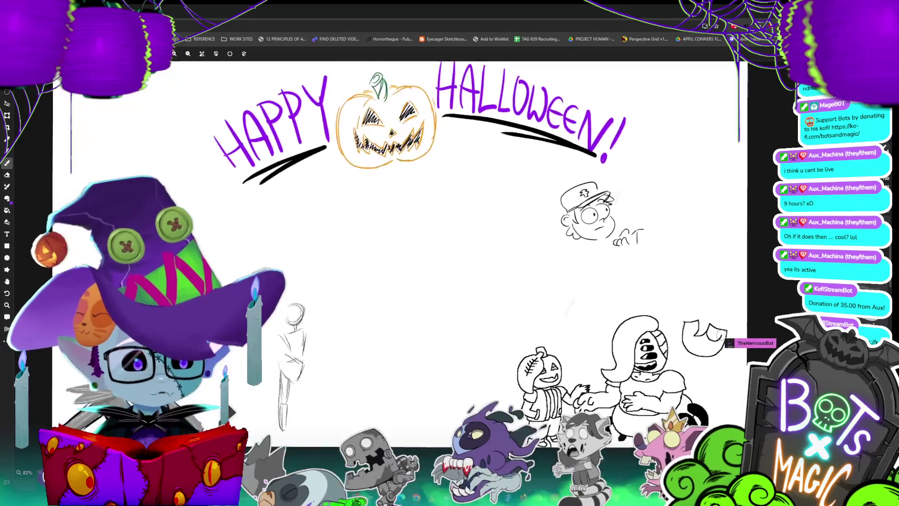
{"action": "scroll", "coordinate": [450, 253], "scroll_direction": "up", "scroll_amount": 3}
{"action": "scroll", "coordinate": [450, 252], "scroll_direction": "down", "scroll_amount": 2}
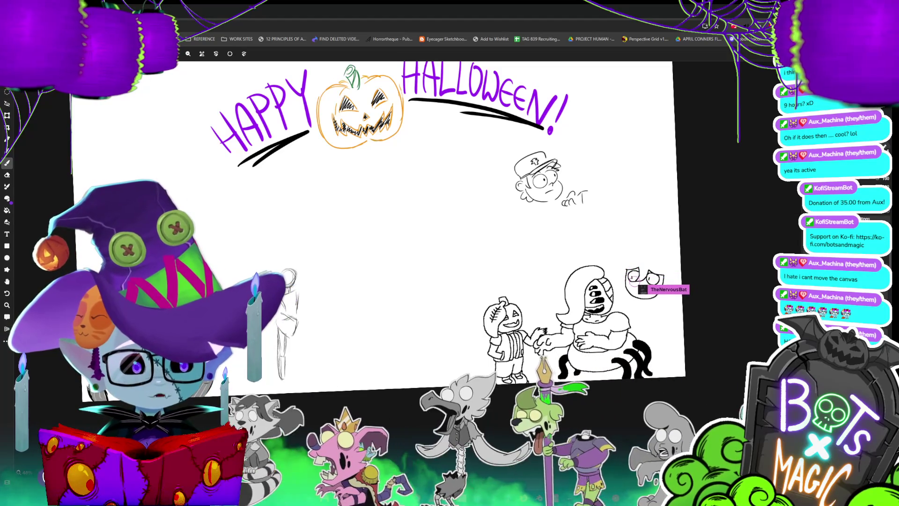
{"action": "scroll", "coordinate": [449, 234], "scroll_direction": "up", "scroll_amount": 3}
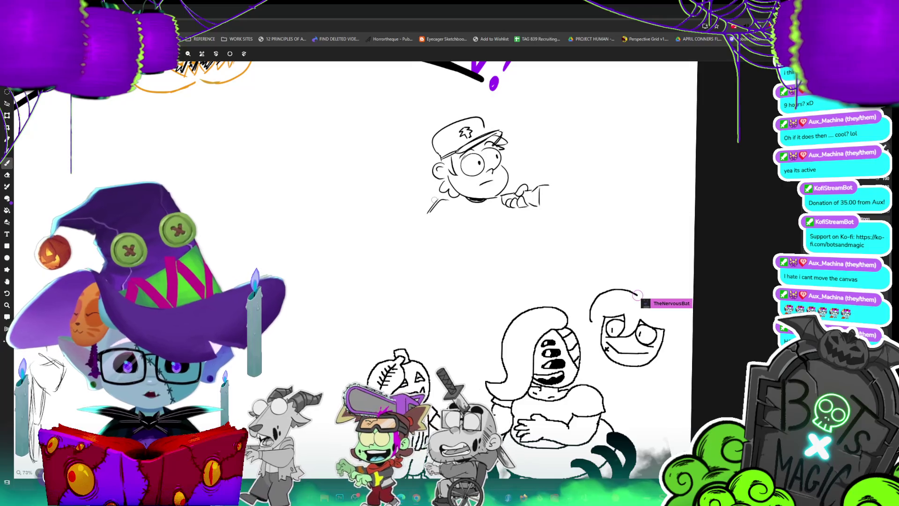
Step: Draw the boy's torso sides, shirt lines and hand hook, undoing the misplaced hem line
{"action": "left_click_drag", "start_coordinate": [428, 212], "coordinate": [448, 218]}
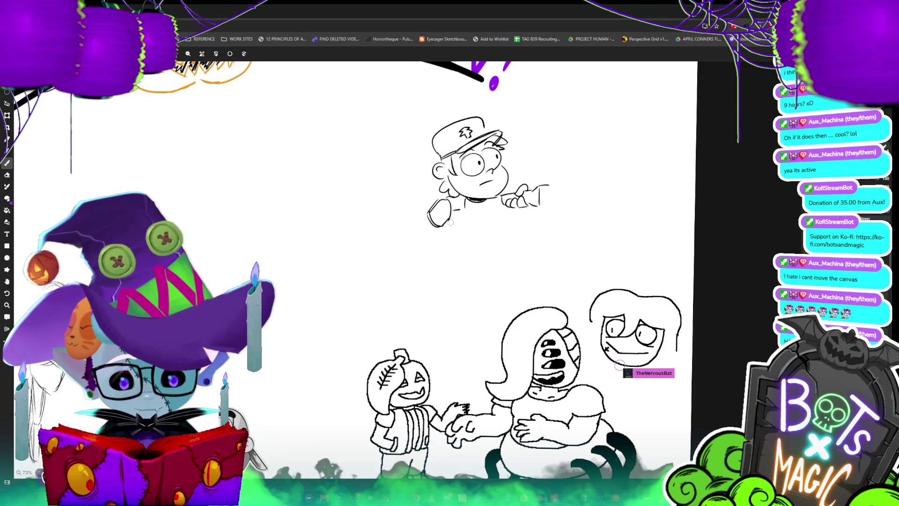
{"action": "mouse_move", "coordinate": [487, 204]}
{"action": "left_mouse_down"}
{"action": "mouse_move", "coordinate": [488, 234]}
{"action": "mouse_move", "coordinate": [473, 234]}
{"action": "left_mouse_up"}
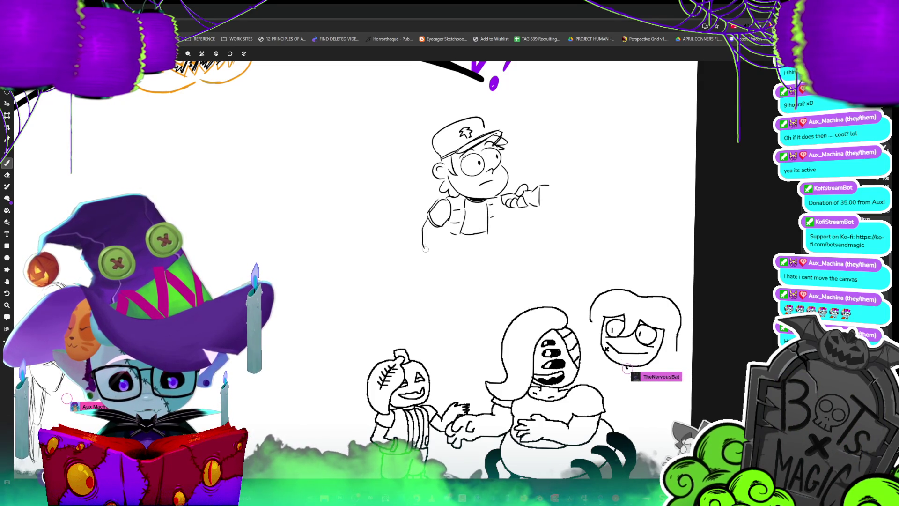
{"action": "mouse_move", "coordinate": [435, 225]}
{"action": "left_mouse_down"}
{"action": "mouse_move", "coordinate": [438, 255]}
{"action": "mouse_move", "coordinate": [427, 253]}
{"action": "left_mouse_up"}
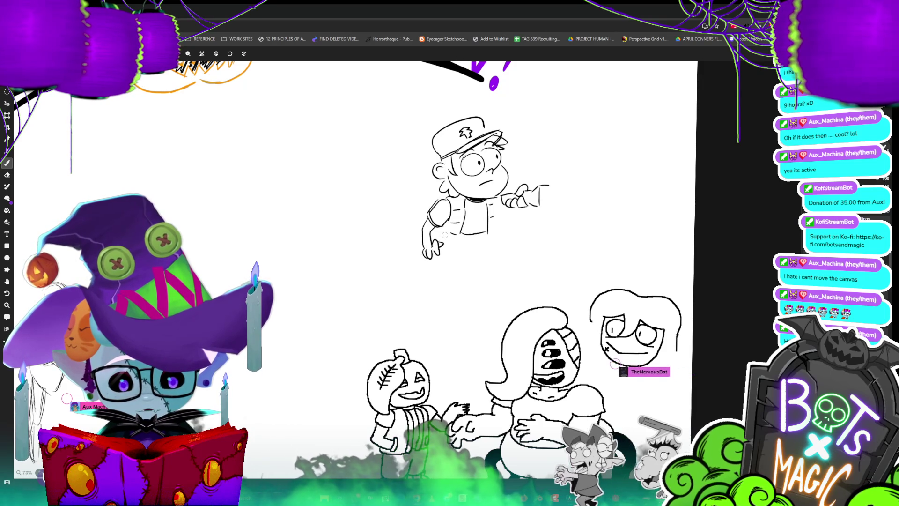
{"action": "mouse_move", "coordinate": [493, 215]}
{"action": "left_mouse_down"}
{"action": "mouse_move", "coordinate": [494, 231]}
{"action": "mouse_move", "coordinate": [444, 204]}
{"action": "left_mouse_up"}
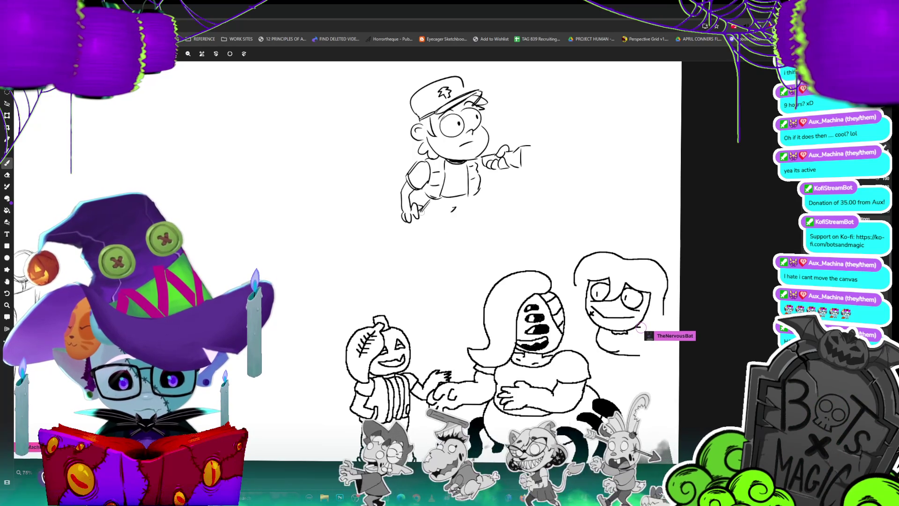
{"action": "mouse_move", "coordinate": [433, 219]}
{"action": "left_mouse_down"}
{"action": "mouse_move", "coordinate": [456, 207]}
{"action": "mouse_move", "coordinate": [471, 222]}
{"action": "mouse_move", "coordinate": [421, 214]}
{"action": "mouse_move", "coordinate": [407, 248]}
{"action": "mouse_move", "coordinate": [426, 248]}
{"action": "left_mouse_up"}
{"action": "key", "text": "ctrl+z"}
{"action": "key", "text": "ctrl+z"}
{"action": "key", "text": "ctrl+z"}
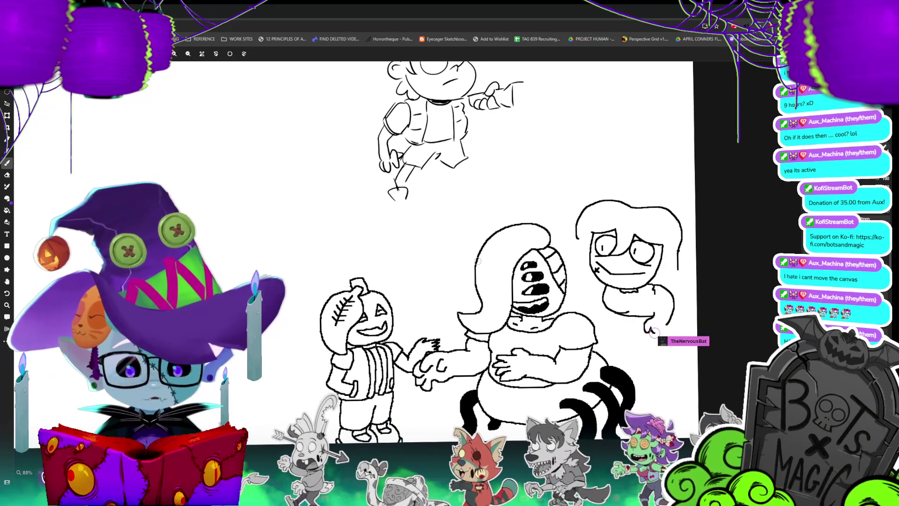
Step: Add a collar stroke, the boy's right leg and his left foot with the brush
{"action": "key", "text": "l"}
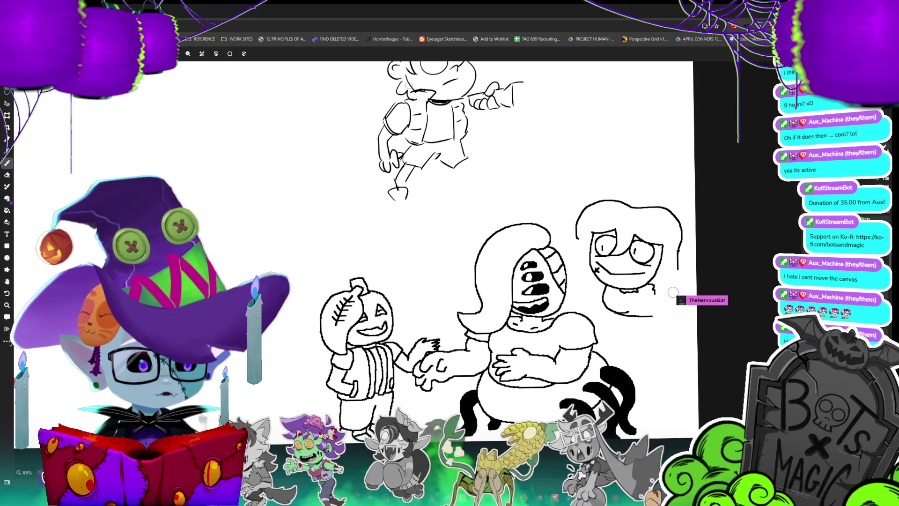
{"action": "key", "text": "l"}
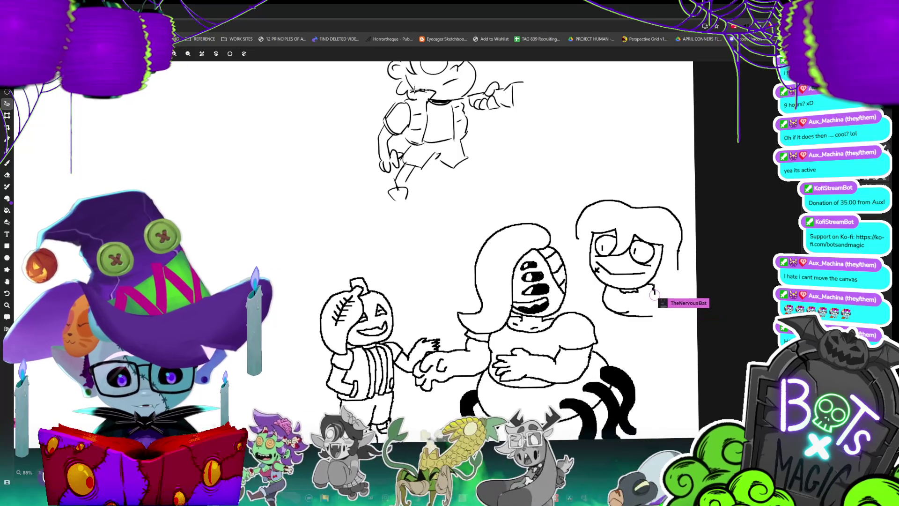
{"action": "key", "text": "b"}
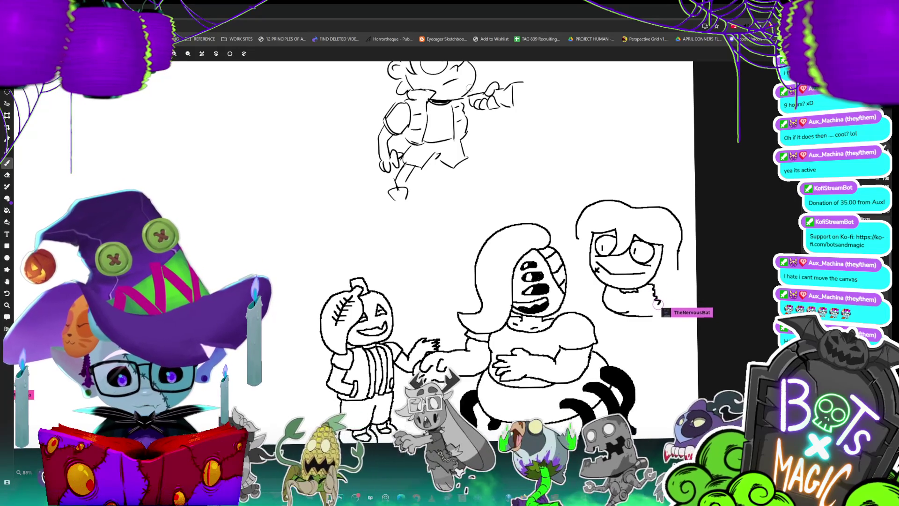
{"action": "left_click_drag", "start_coordinate": [462, 100], "coordinate": [472, 91]}
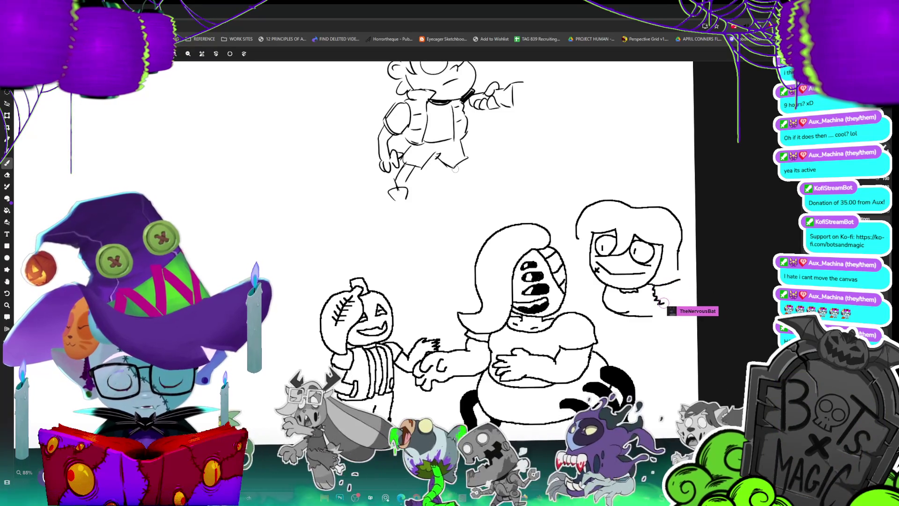
{"action": "mouse_move", "coordinate": [463, 163]}
{"action": "left_mouse_down"}
{"action": "mouse_move", "coordinate": [460, 193]}
{"action": "mouse_move", "coordinate": [467, 191]}
{"action": "left_mouse_up"}
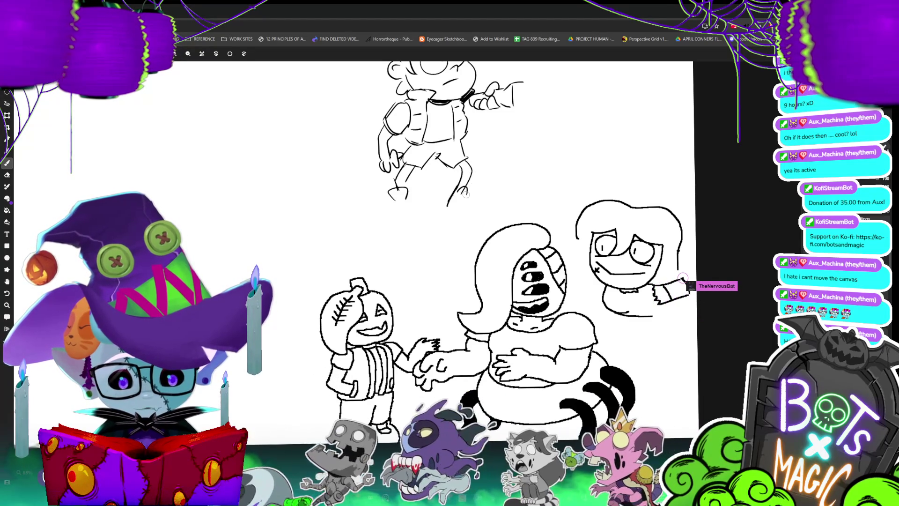
{"action": "left_click_drag", "start_coordinate": [381, 212], "coordinate": [406, 209]}
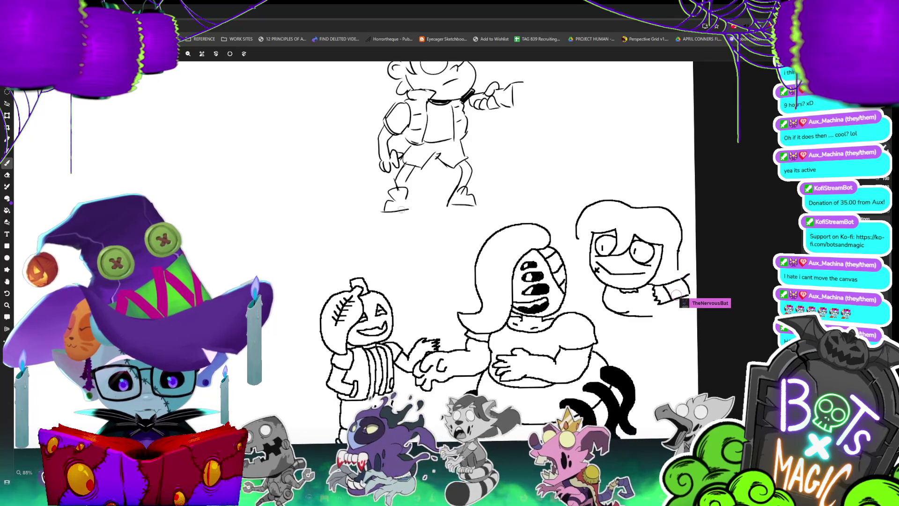
{"action": "scroll", "coordinate": [408, 203], "scroll_direction": "down", "scroll_amount": 3}
Step: Lasso the capped boy's head and scale it up with Ctrl+T, then deselect
{"action": "scroll", "coordinate": [408, 202], "scroll_direction": "up", "scroll_amount": 2}
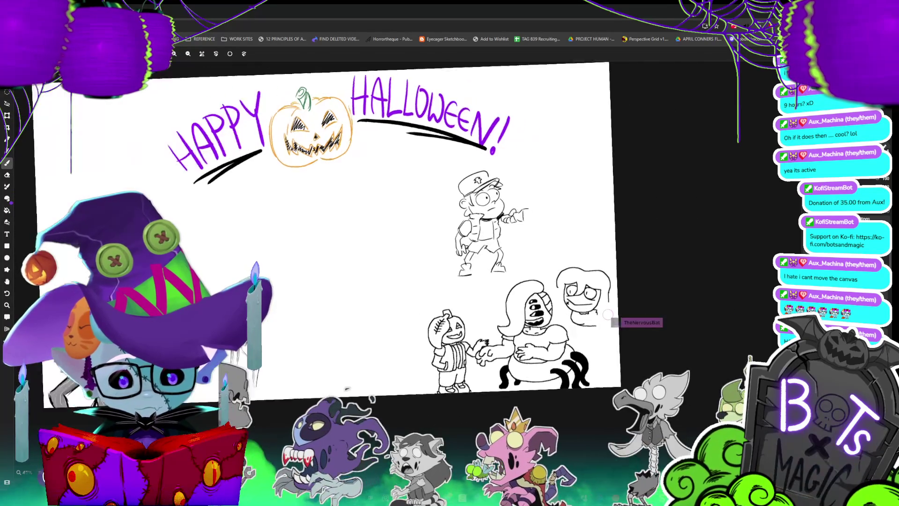
{"action": "key", "text": "l"}
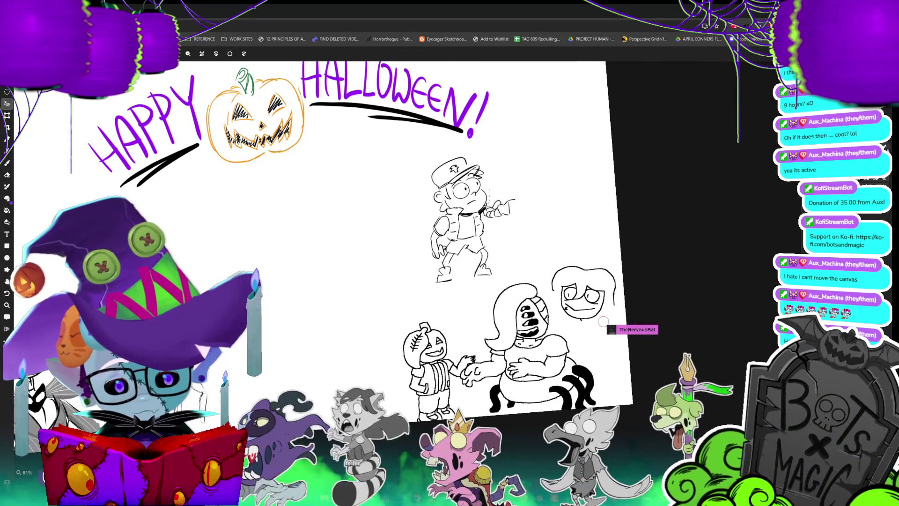
{"action": "mouse_move", "coordinate": [464, 208]}
{"action": "left_mouse_down"}
{"action": "mouse_move", "coordinate": [435, 209]}
{"action": "mouse_move", "coordinate": [419, 180]}
{"action": "mouse_move", "coordinate": [451, 152]}
{"action": "mouse_move", "coordinate": [490, 162]}
{"action": "left_mouse_up"}
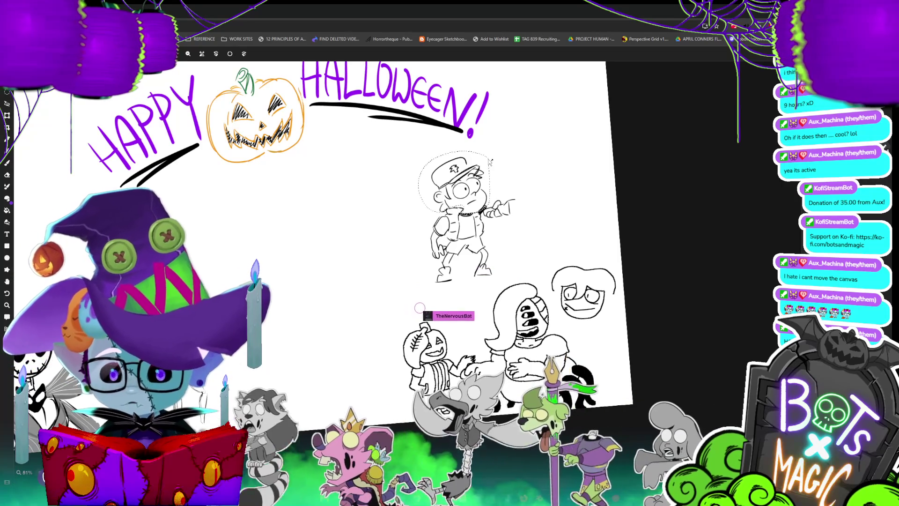
{"action": "key", "text": "ctrl+t"}
{"action": "left_click_drag", "start_coordinate": [490, 179], "coordinate": [493, 176]}
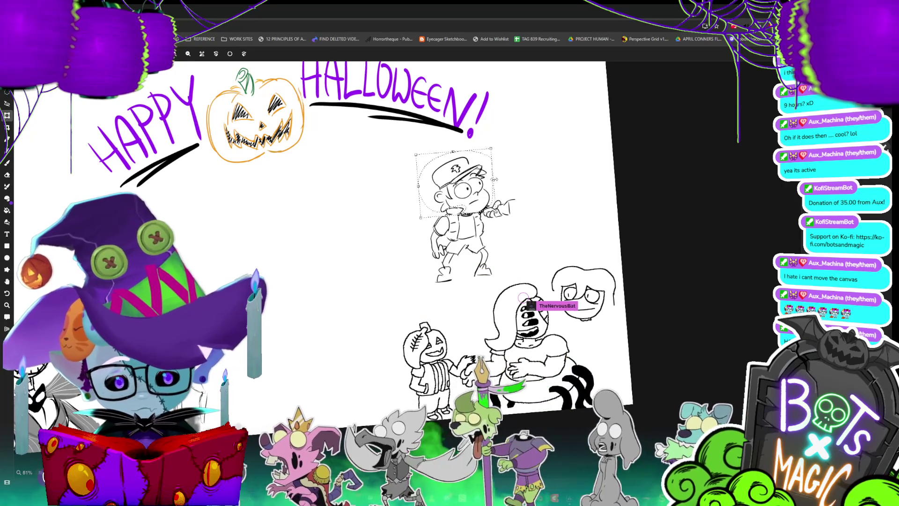
{"action": "mouse_move", "coordinate": [452, 151]}
{"action": "left_mouse_down"}
{"action": "mouse_move", "coordinate": [455, 137]}
{"action": "mouse_move", "coordinate": [487, 155]}
{"action": "left_mouse_up"}
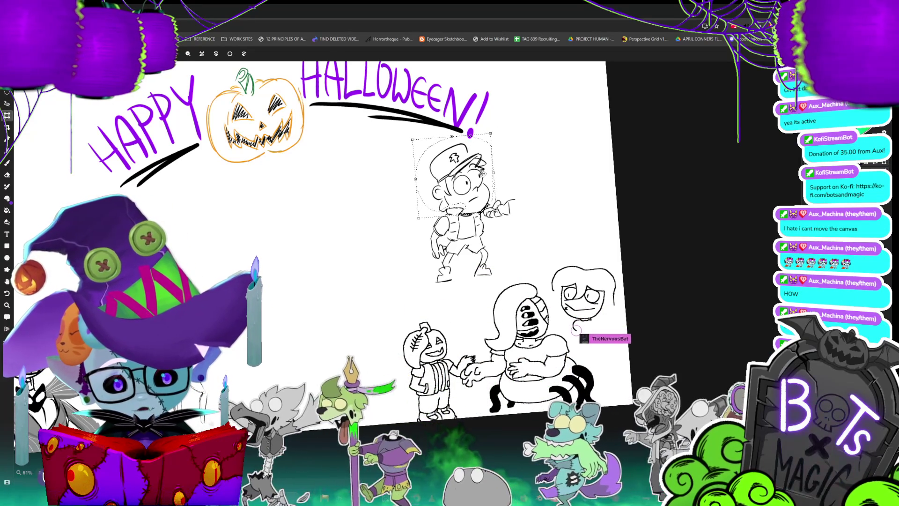
{"action": "key", "text": "Return"}
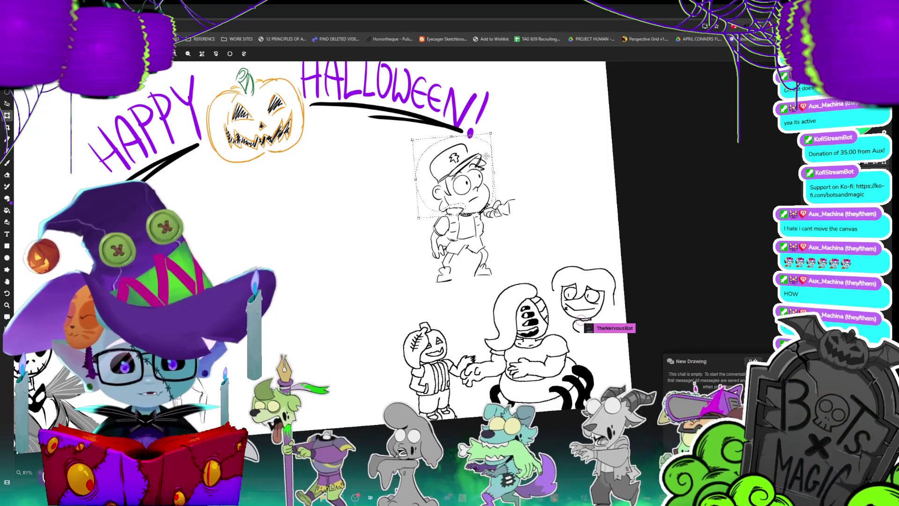
{"action": "key", "text": "ctrl+shift+a"}
Step: Add a stroke at the boy's hand and a curve under the right figure's chin
{"action": "key", "text": "b"}
{"action": "left_click_drag", "start_coordinate": [515, 209], "coordinate": [510, 217]}
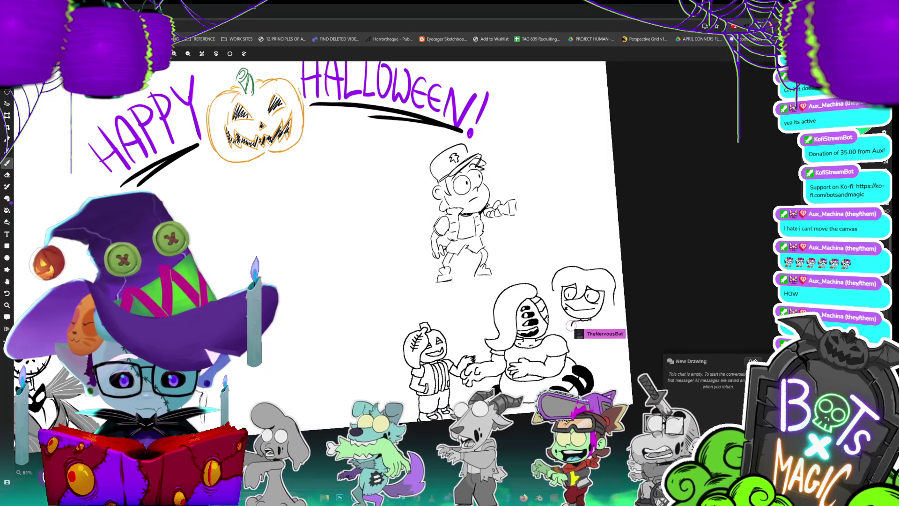
{"action": "mouse_move", "coordinate": [572, 334]}
{"action": "left_mouse_down"}
{"action": "mouse_move", "coordinate": [598, 351]}
{"action": "mouse_move", "coordinate": [621, 338]}
{"action": "left_mouse_up"}
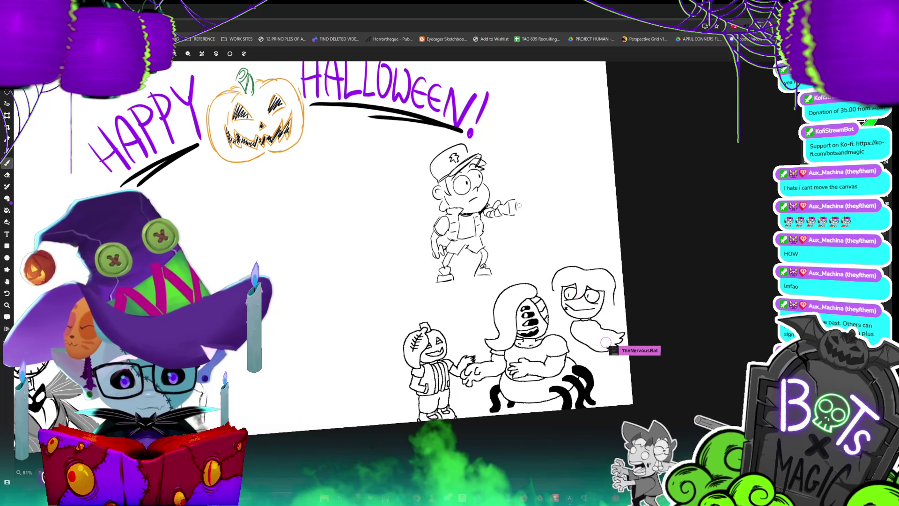
Step: Draw a small mark beside the flashlight in the boy's outstretched hand
{"action": "left_click_drag", "start_coordinate": [515, 201], "coordinate": [519, 209]}
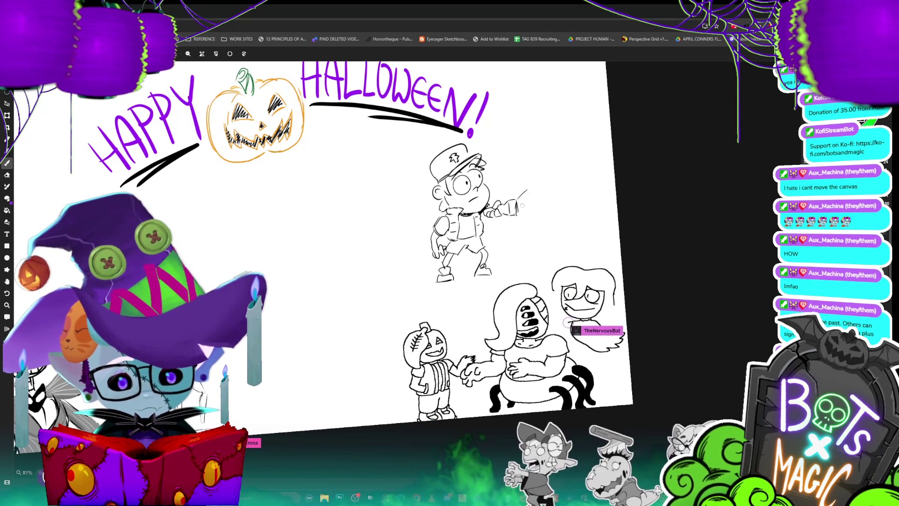
Step: Draw the lantern's handle, top and crossbars, plus a small head beside it
{"action": "scroll", "coordinate": [468, 243], "scroll_direction": "up", "scroll_amount": 1}
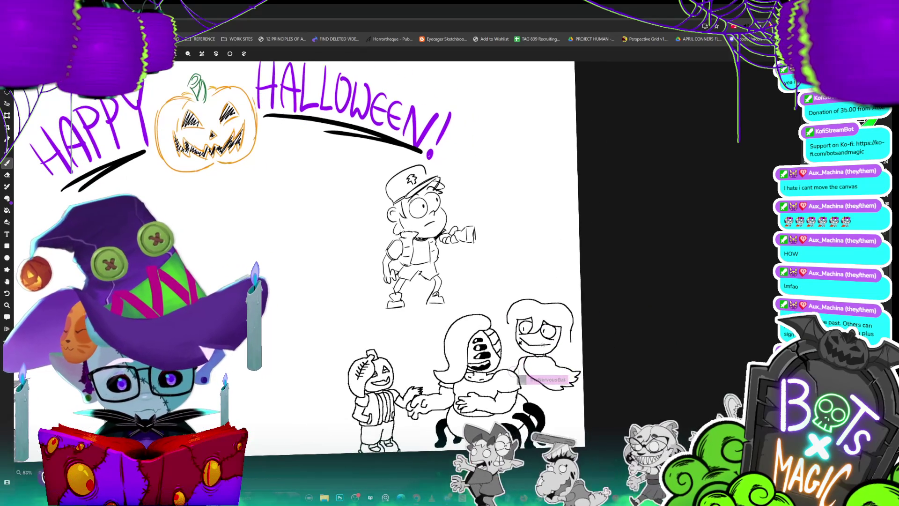
{"action": "left_click_drag", "start_coordinate": [489, 177], "coordinate": [487, 184]}
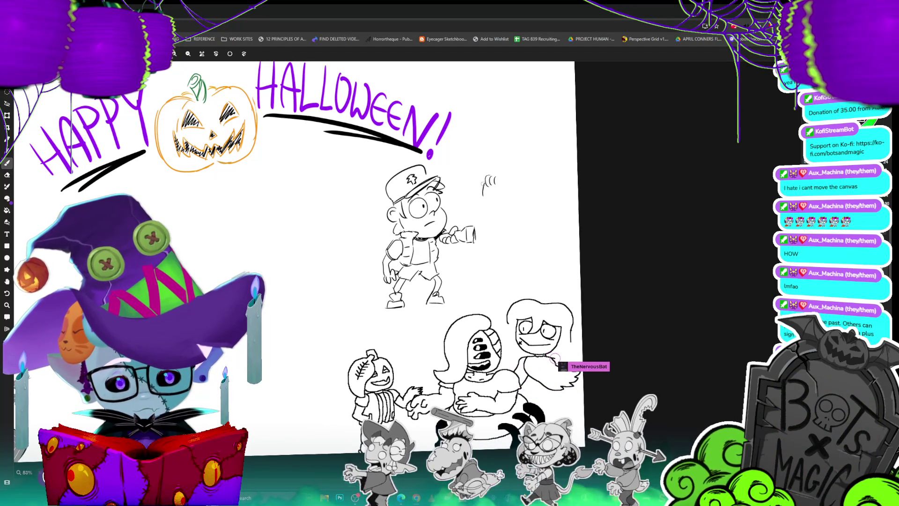
{"action": "left_click_drag", "start_coordinate": [479, 199], "coordinate": [489, 192]}
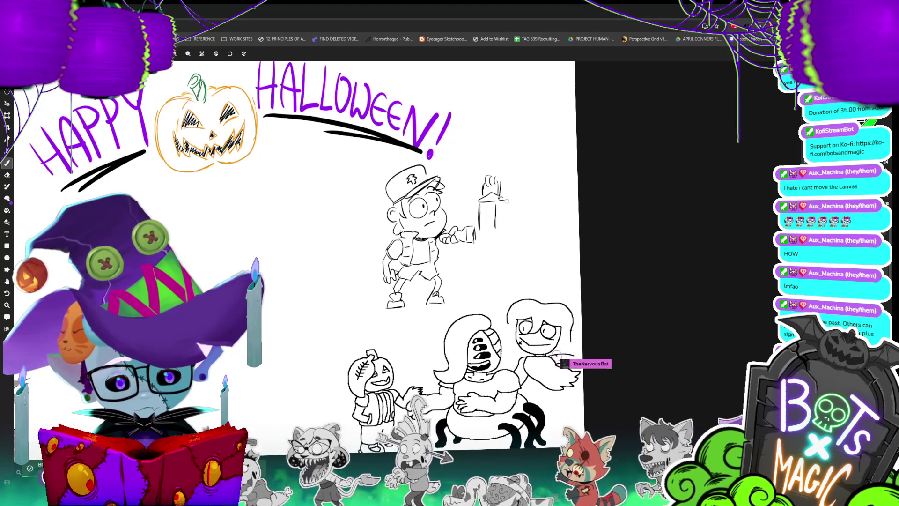
{"action": "left_click_drag", "start_coordinate": [507, 222], "coordinate": [493, 226]}
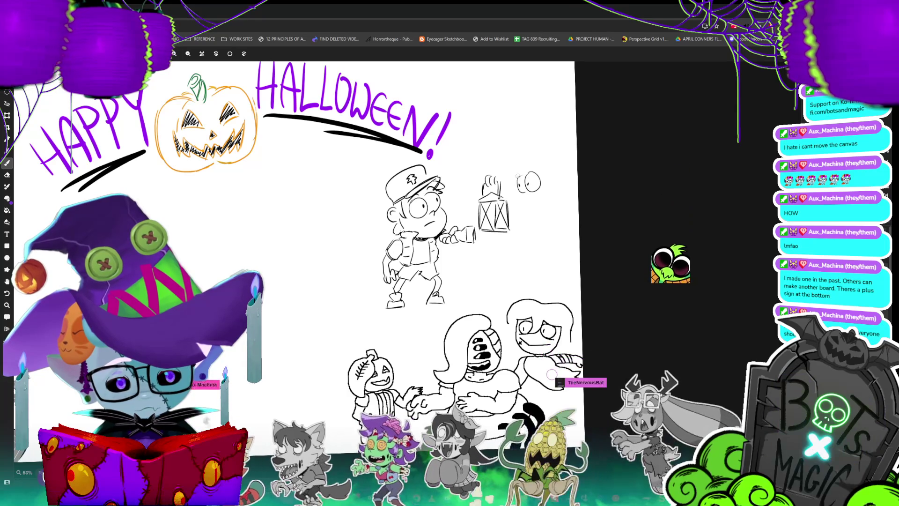
{"action": "mouse_move", "coordinate": [528, 167]}
{"action": "left_mouse_down"}
{"action": "mouse_move", "coordinate": [540, 169]}
{"action": "mouse_move", "coordinate": [542, 118]}
{"action": "left_mouse_up"}
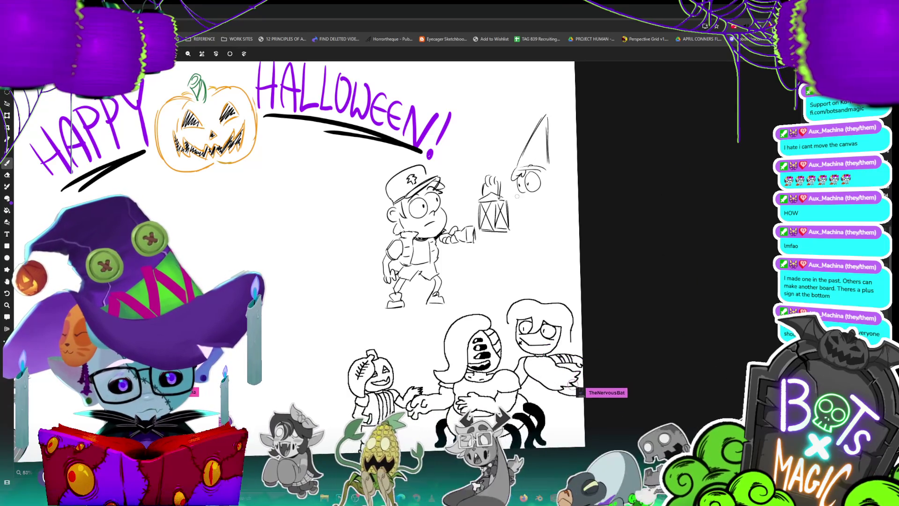
Step: Finish the pointed-hat figure's jaw, face, robe and two legs, then lasso the lantern
{"action": "left_click_drag", "start_coordinate": [517, 186], "coordinate": [525, 196]}
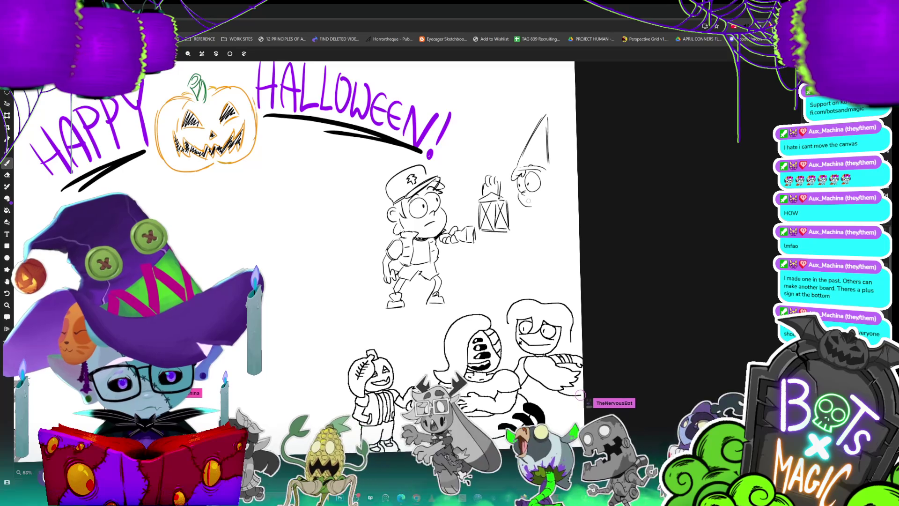
{"action": "mouse_move", "coordinate": [547, 169]}
{"action": "left_mouse_down"}
{"action": "mouse_move", "coordinate": [559, 192]}
{"action": "mouse_move", "coordinate": [548, 207]}
{"action": "left_mouse_up"}
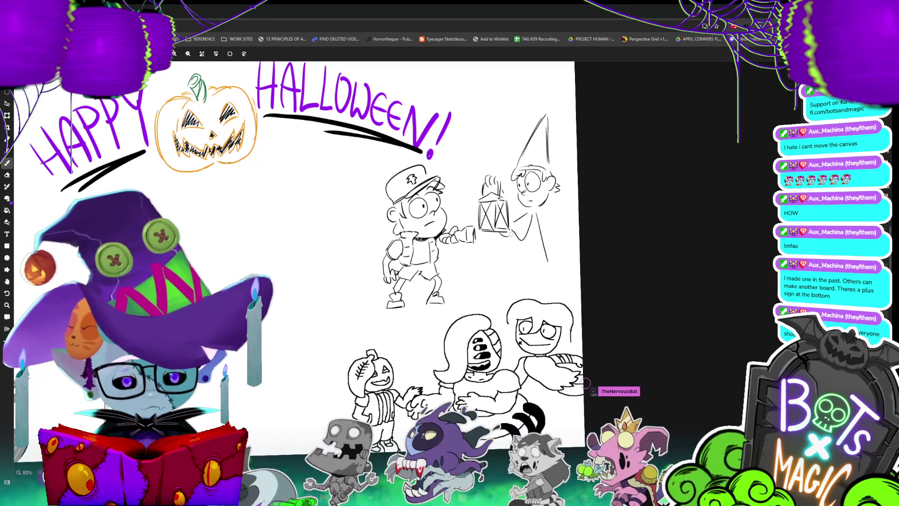
{"action": "mouse_move", "coordinate": [547, 261]}
{"action": "left_mouse_down"}
{"action": "mouse_move", "coordinate": [571, 247]}
{"action": "mouse_move", "coordinate": [555, 260]}
{"action": "left_mouse_up"}
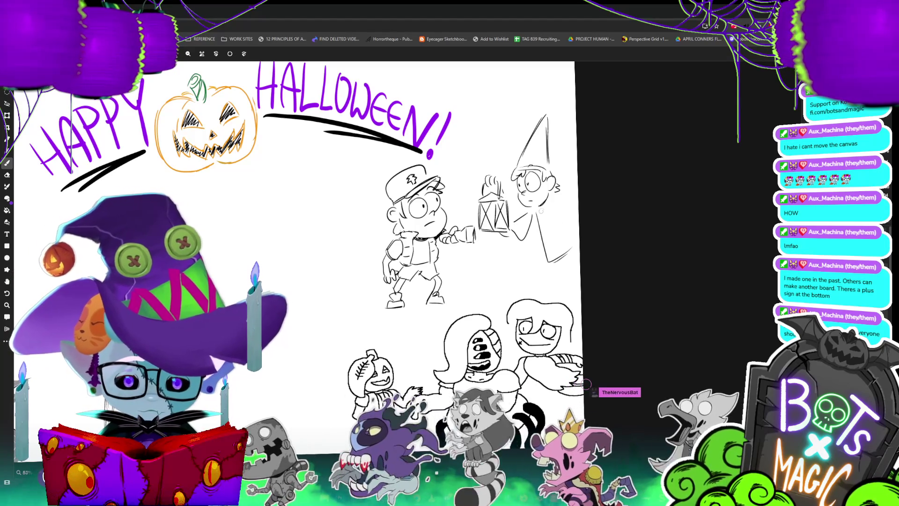
{"action": "left_click_drag", "start_coordinate": [529, 227], "coordinate": [526, 244]}
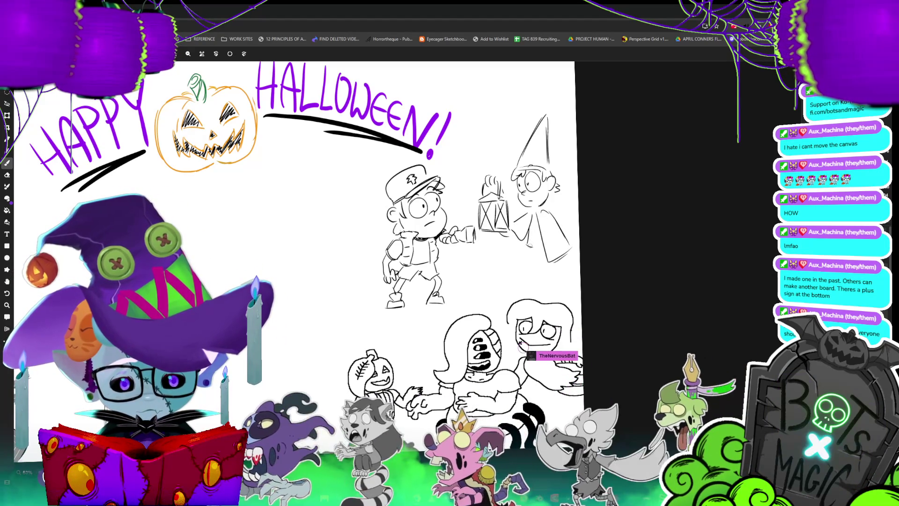
{"action": "left_click_drag", "start_coordinate": [531, 253], "coordinate": [533, 289]}
{"action": "left_click_drag", "start_coordinate": [528, 253], "coordinate": [528, 290]}
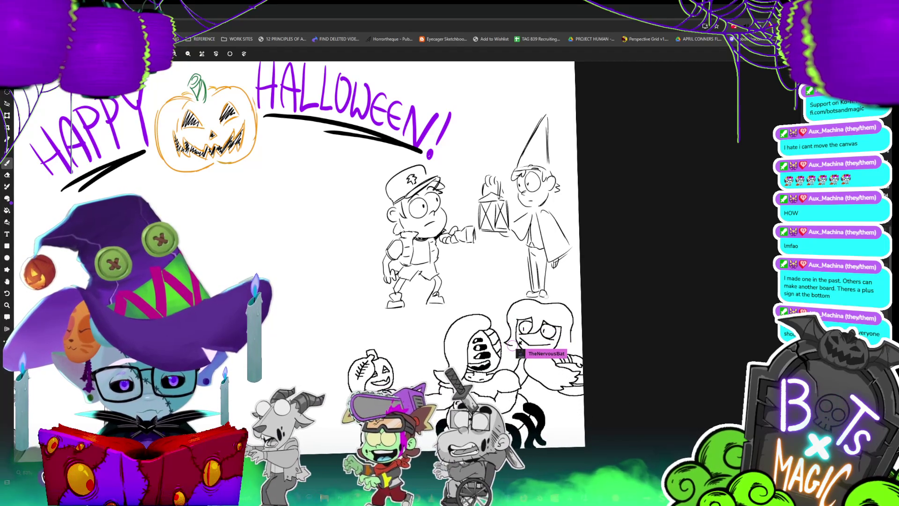
{"action": "mouse_move", "coordinate": [510, 211]}
{"action": "left_mouse_down"}
{"action": "mouse_move", "coordinate": [491, 167]}
{"action": "mouse_move", "coordinate": [472, 206]}
{"action": "mouse_move", "coordinate": [496, 241]}
{"action": "mouse_move", "coordinate": [503, 201]}
{"action": "mouse_move", "coordinate": [506, 212]}
{"action": "left_mouse_up"}
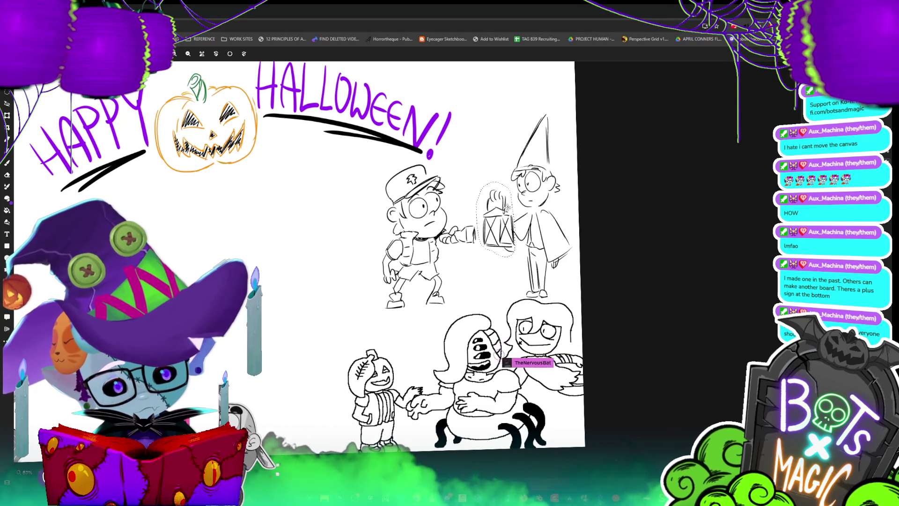
Step: Bookmark the shared page with Ctrl+D, deselect the lantern, and switch to the lasso
{"action": "key", "text": "ctrl+d"}
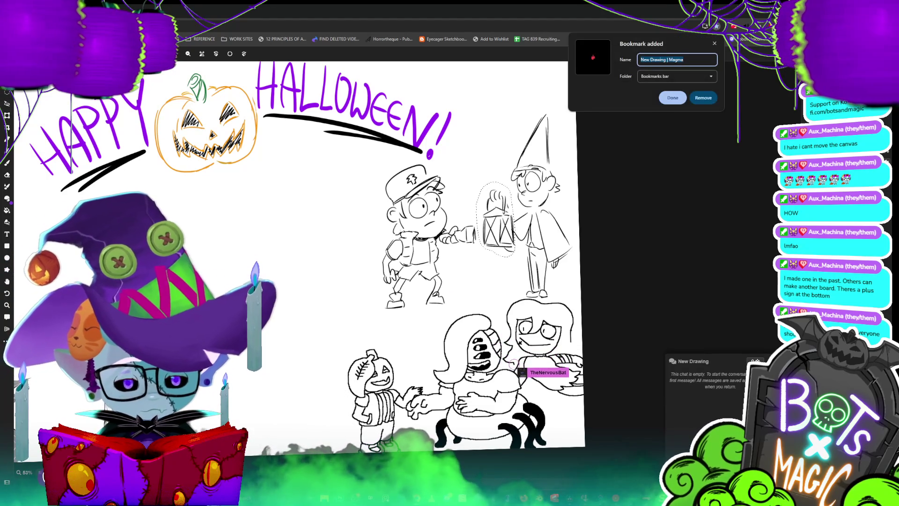
{"action": "key", "text": "Escape"}
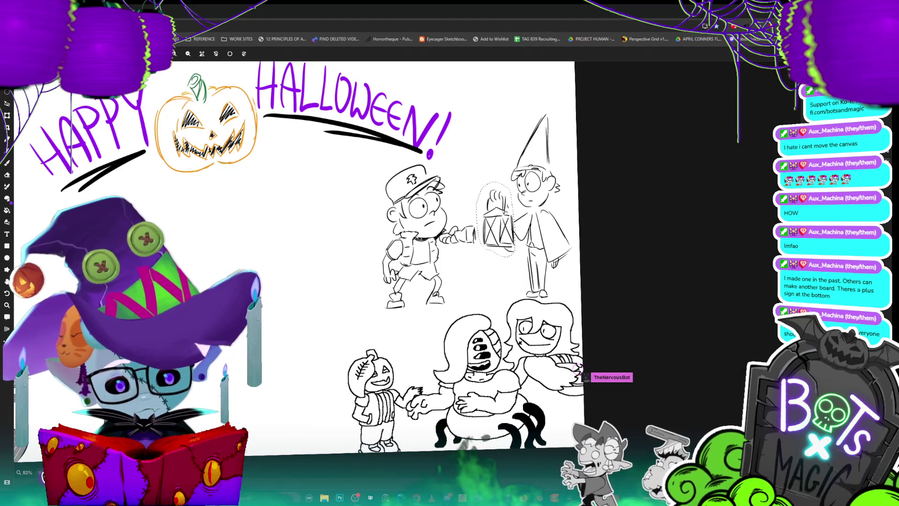
{"action": "left_click", "coordinate": [529, 245]}
{"action": "key", "text": "l"}
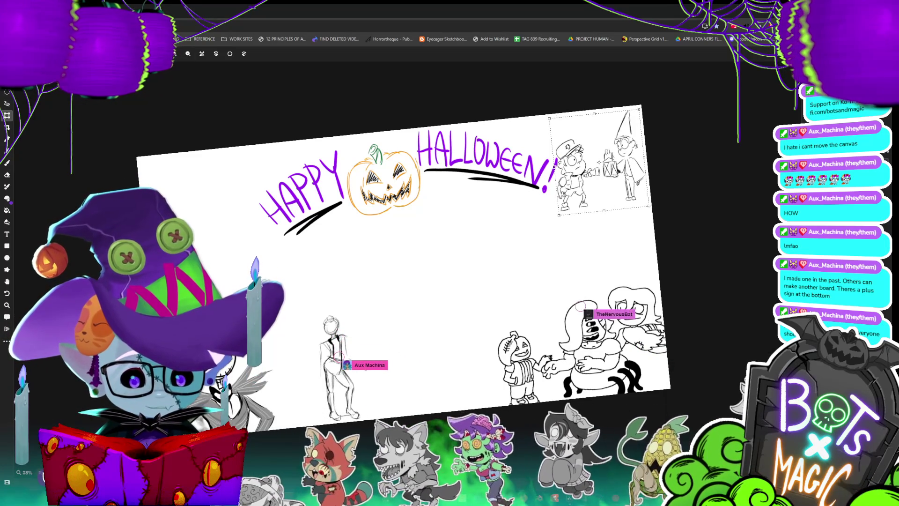
Step: Lasso the boy figure, shrink it and nudge it up so it sits beside the gnome
{"action": "key", "text": "b"}
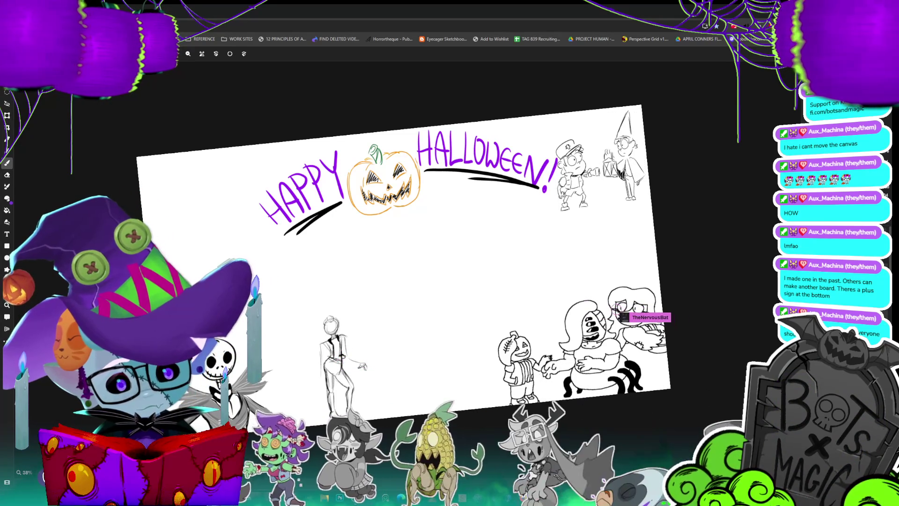
{"action": "key", "text": "l"}
{"action": "mouse_move", "coordinate": [599, 164]}
{"action": "left_mouse_down"}
{"action": "mouse_move", "coordinate": [587, 220]}
{"action": "mouse_move", "coordinate": [554, 201]}
{"action": "mouse_move", "coordinate": [573, 130]}
{"action": "left_mouse_up"}
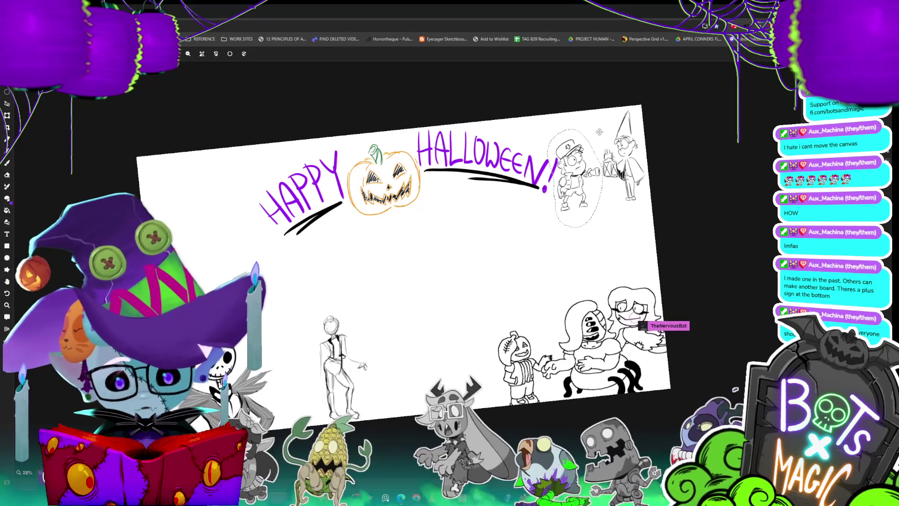
{"action": "key", "text": "ctrl+t"}
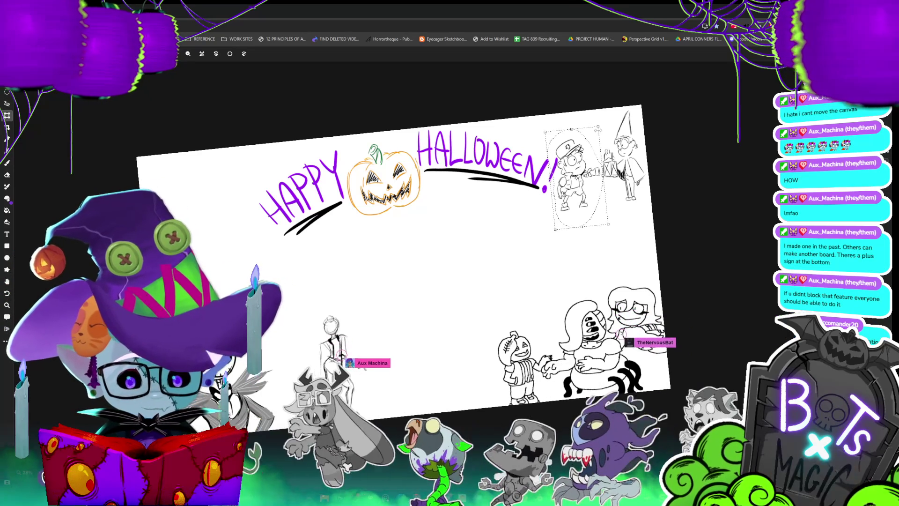
{"action": "left_click_drag", "start_coordinate": [598, 131], "coordinate": [596, 140]}
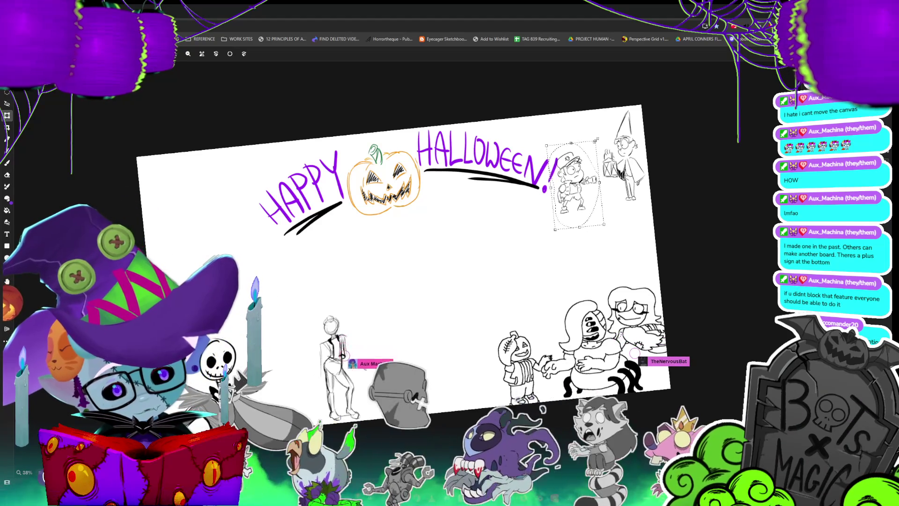
{"action": "left_click_drag", "start_coordinate": [579, 199], "coordinate": [578, 196]}
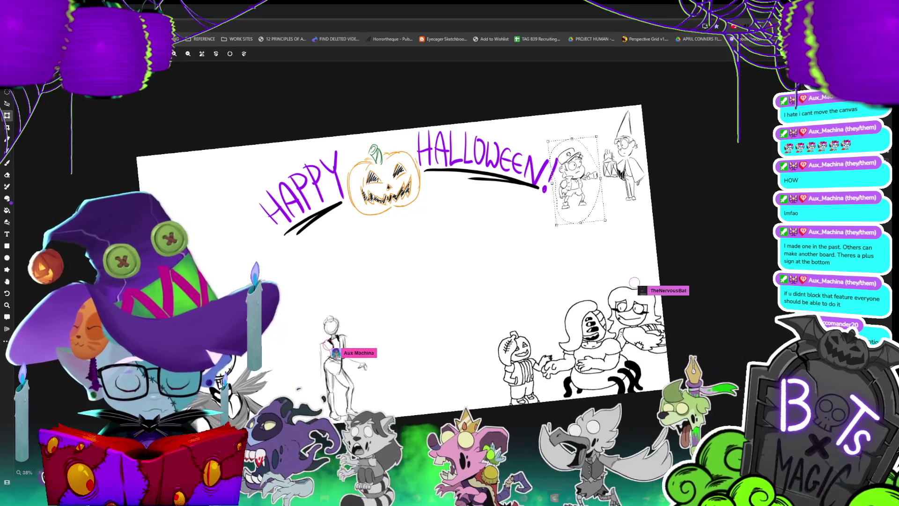
{"action": "key", "text": "Return"}
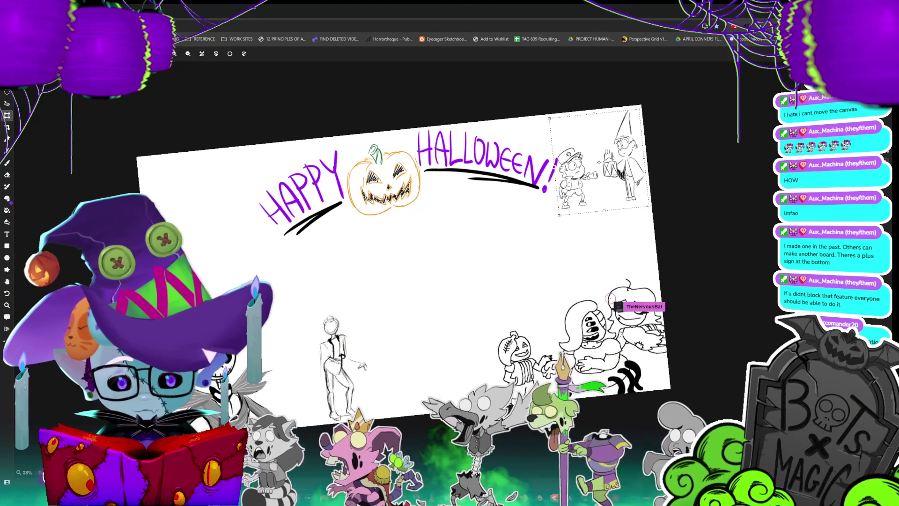
Step: Reset the canvas rotation and switch to the storyboard project at Panel 20
{"action": "key", "text": "ctrl+0"}
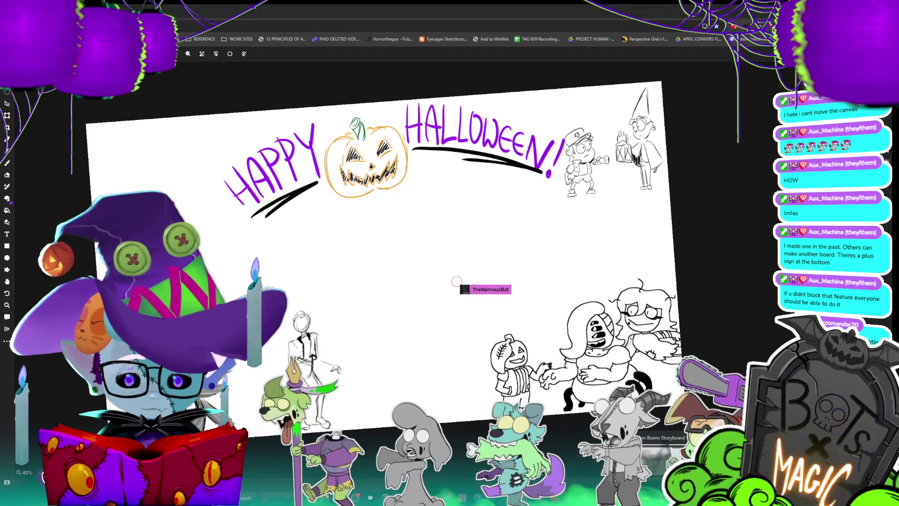
{"action": "key", "text": "alt+Tab"}
{"action": "left_click", "coordinate": [621, 437]}
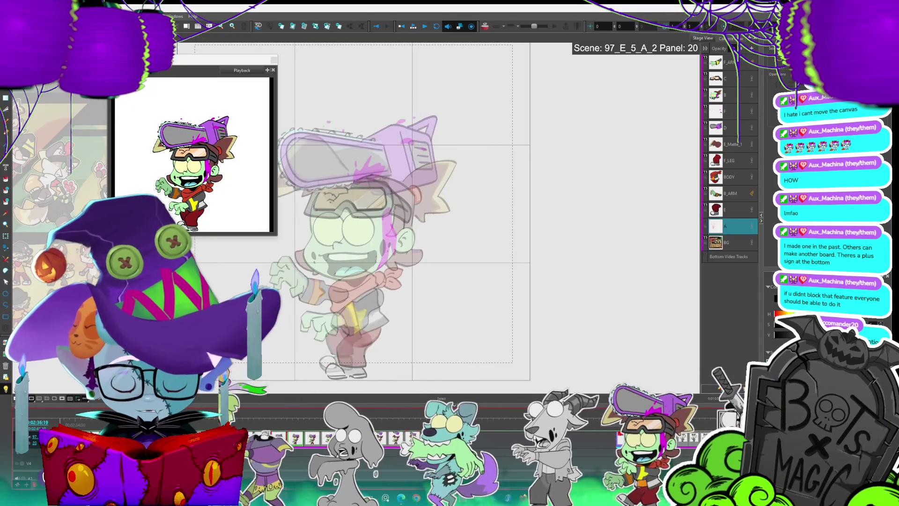
Step: Go to Panel 1 of scene 97_E_5_A_3 and trim its duration shorter in the Timeline
{"action": "key", "text": "Right"}
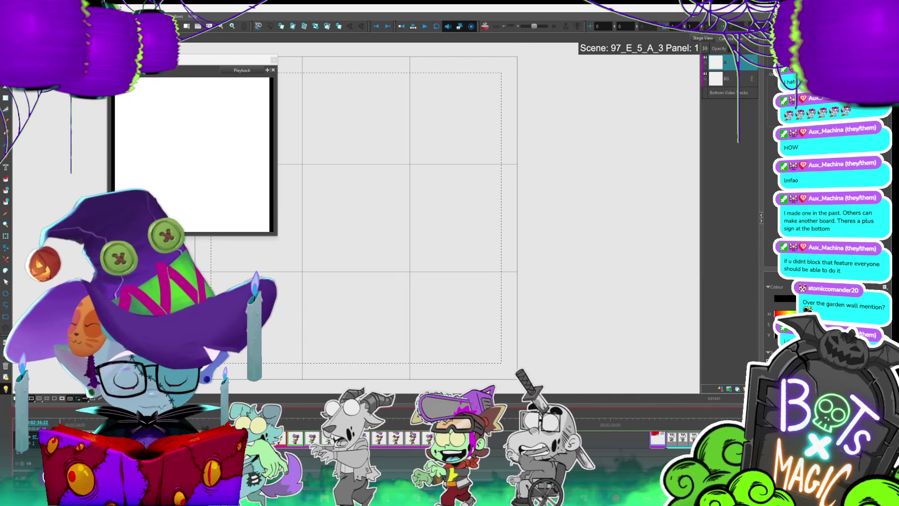
{"action": "key", "text": "Escape"}
{"action": "left_click", "coordinate": [437, 395]}
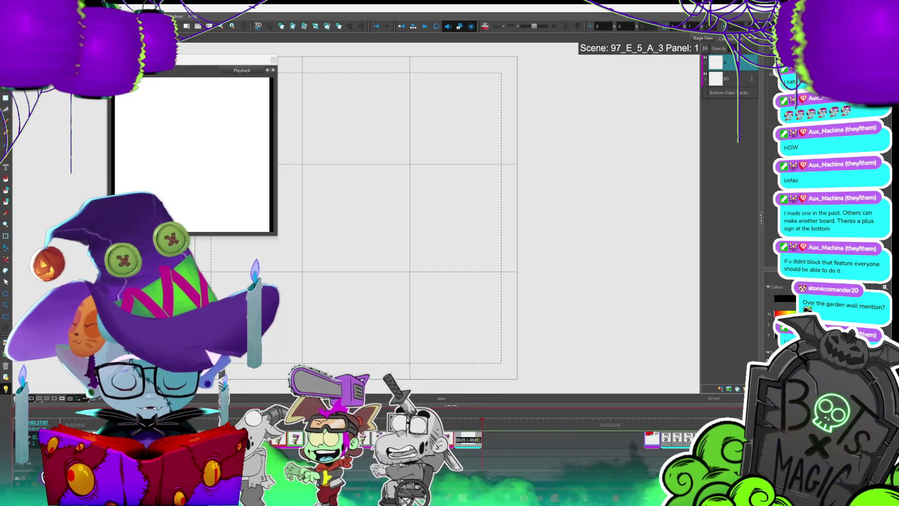
{"action": "left_click_drag", "start_coordinate": [484, 439], "coordinate": [466, 431]}
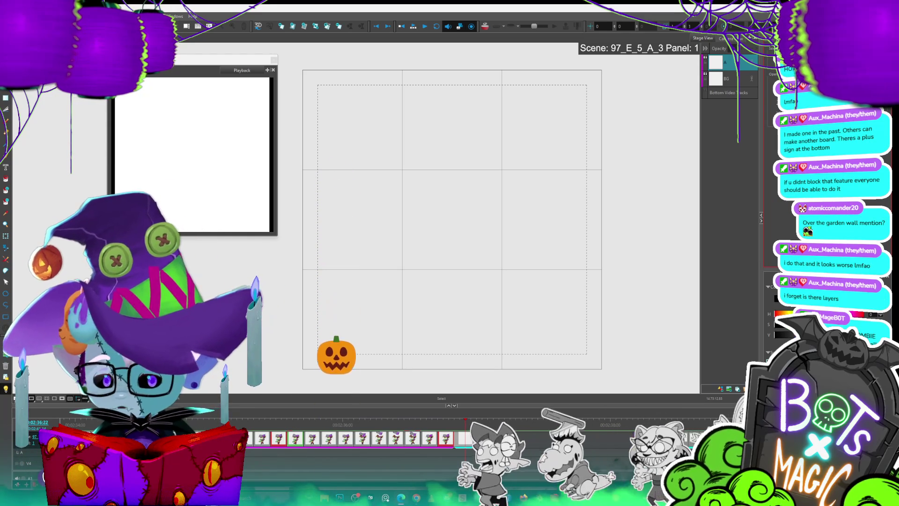
Step: Sketch a circle outline for the head, redrawing it after undoing the first rough attempt
{"action": "key", "text": "alt+b"}
{"action": "mouse_move", "coordinate": [463, 133]}
{"action": "left_mouse_down"}
{"action": "mouse_move", "coordinate": [462, 245]}
{"action": "mouse_move", "coordinate": [466, 132]}
{"action": "mouse_move", "coordinate": [482, 245]}
{"action": "mouse_move", "coordinate": [515, 152]}
{"action": "left_mouse_up"}
{"action": "key", "text": "ctrl+z"}
{"action": "key", "text": "ctrl+z"}
{"action": "mouse_move", "coordinate": [426, 121]}
{"action": "left_mouse_down"}
{"action": "mouse_move", "coordinate": [412, 125]}
{"action": "mouse_move", "coordinate": [498, 136]}
{"action": "mouse_move", "coordinate": [506, 250]}
{"action": "mouse_move", "coordinate": [408, 124]}
{"action": "mouse_move", "coordinate": [424, 119]}
{"action": "left_mouse_up"}
Step: Move the head circle slightly up and to the left
{"action": "key", "text": "alt+s"}
{"action": "left_click", "coordinate": [543, 222]}
{"action": "left_click_drag", "start_coordinate": [525, 194], "coordinate": [519, 183]}
{"action": "left_click", "coordinate": [596, 163]}
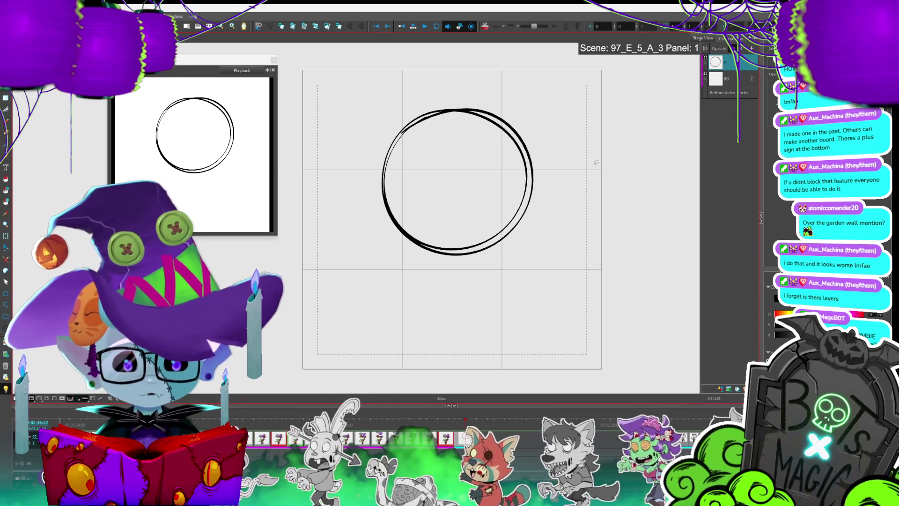
Step: Draw an inner eye circle, small inner head strokes and a curved fin-shaped tail on the right
{"action": "key", "text": "alt+b"}
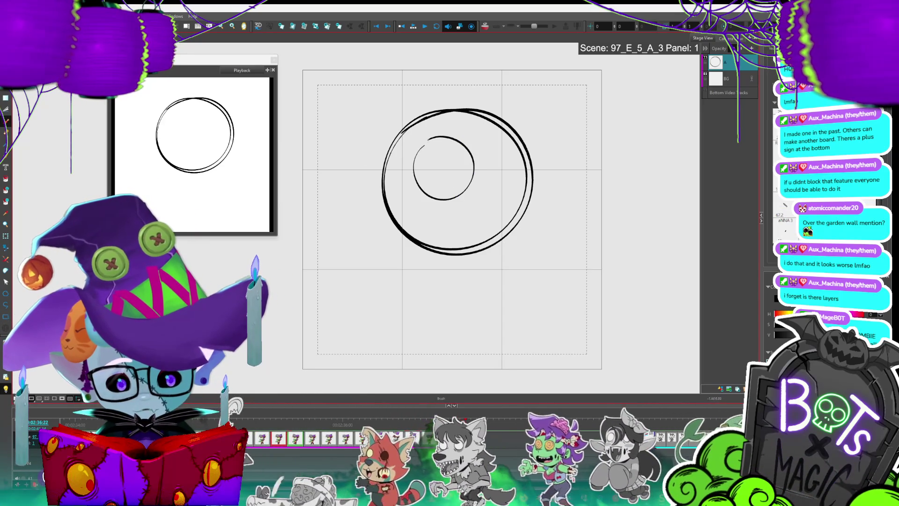
{"action": "left_click_drag", "start_coordinate": [424, 146], "coordinate": [420, 141]}
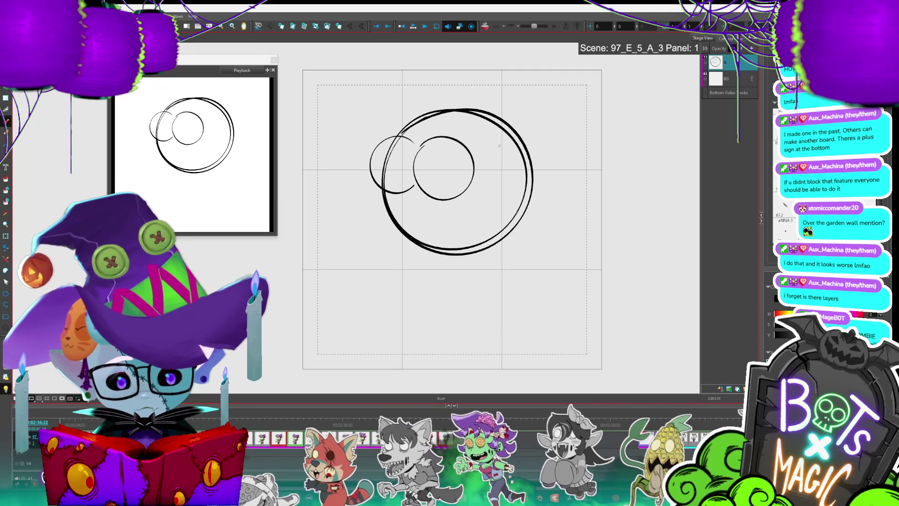
{"action": "left_click_drag", "start_coordinate": [595, 110], "coordinate": [557, 160]}
{"action": "left_click_drag", "start_coordinate": [496, 137], "coordinate": [495, 170]}
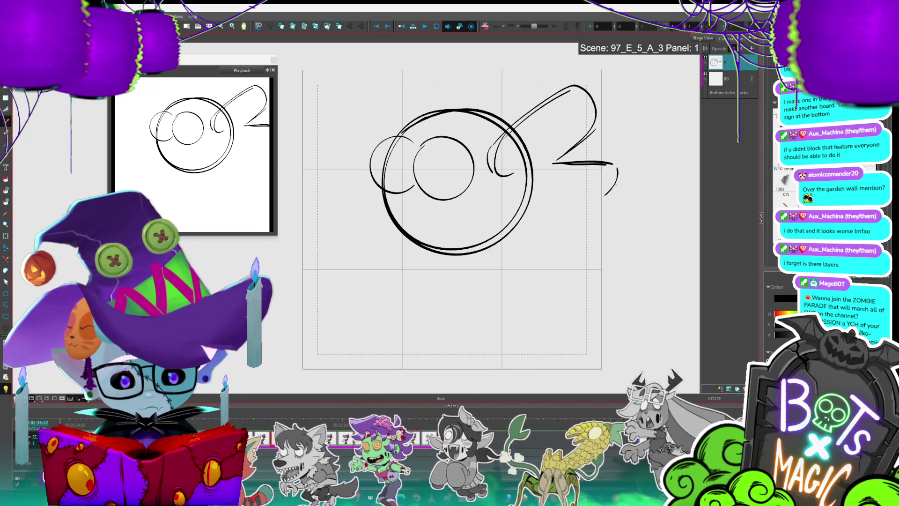
{"action": "left_click_drag", "start_coordinate": [604, 195], "coordinate": [570, 203]}
{"action": "left_click_drag", "start_coordinate": [499, 185], "coordinate": [504, 204]}
{"action": "mouse_move", "coordinate": [570, 201]}
{"action": "left_mouse_down"}
{"action": "mouse_move", "coordinate": [609, 216]}
{"action": "mouse_move", "coordinate": [554, 234]}
{"action": "mouse_move", "coordinate": [568, 230]}
{"action": "left_mouse_up"}
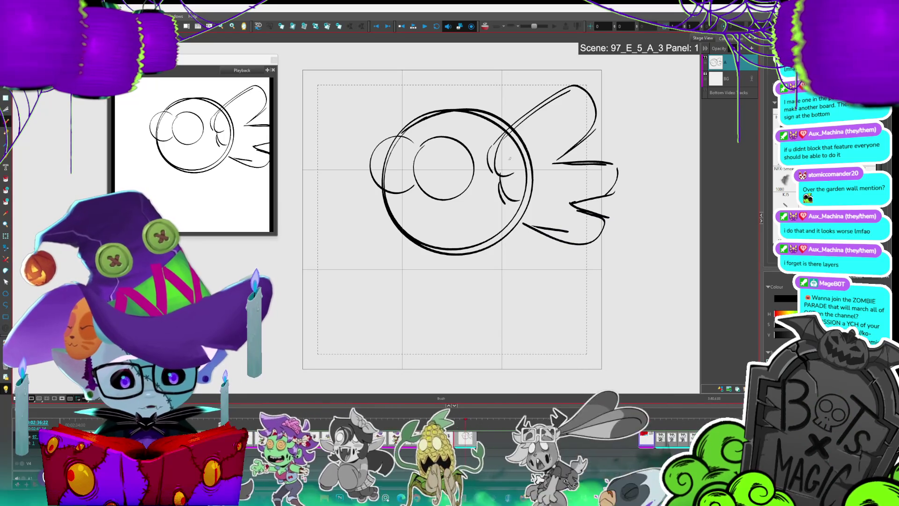
{"action": "left_click_drag", "start_coordinate": [496, 146], "coordinate": [513, 216]}
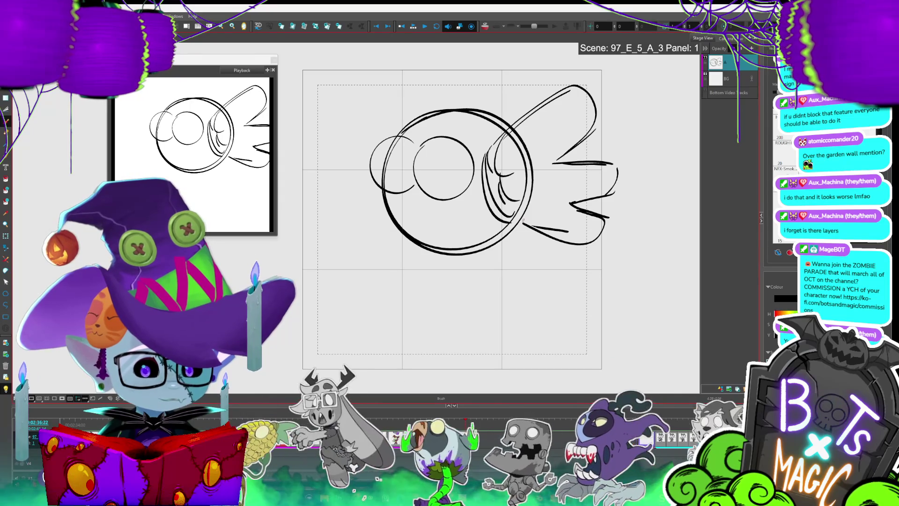
Step: Check the coloured character panel for reference, then return to the fish sketch
{"action": "scroll", "coordinate": [590, 389], "scroll_direction": "up", "scroll_amount": 2}
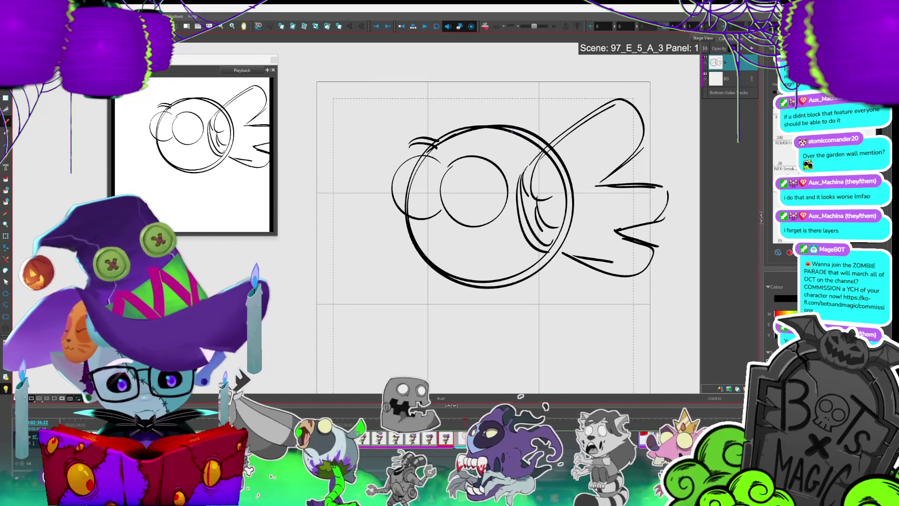
{"action": "key", "text": "d"}
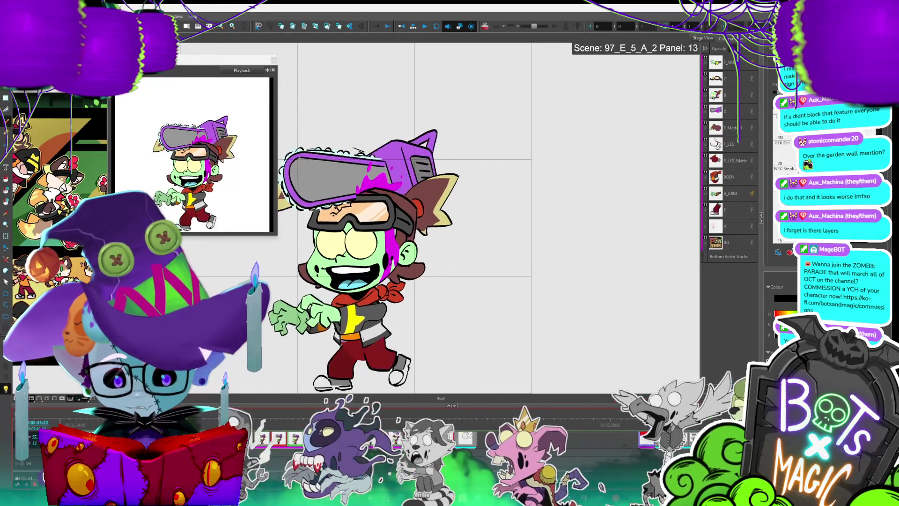
{"action": "key", "text": "space"}
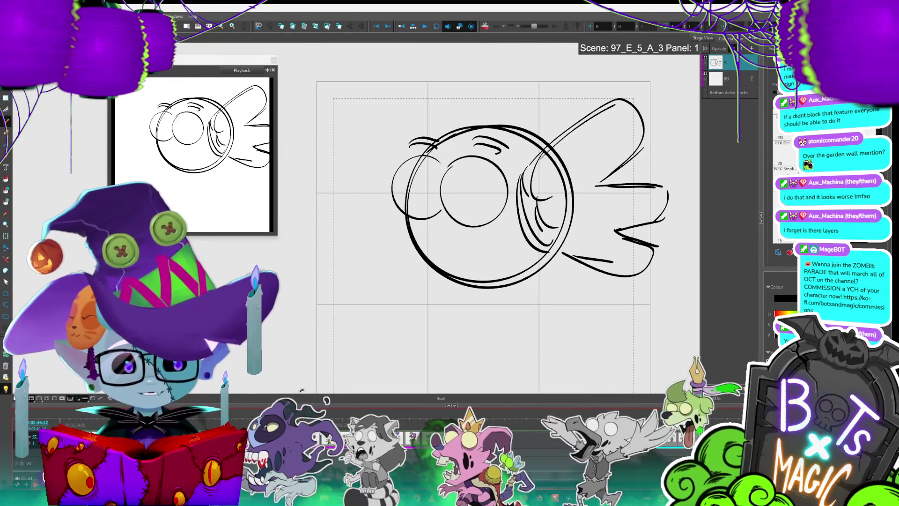
Step: Cut away the extra line inside the left eye and sketch the lower jaw, mouth and chin curve
{"action": "key", "text": "alt+t"}
{"action": "left_click_drag", "start_coordinate": [408, 187], "coordinate": [453, 192]}
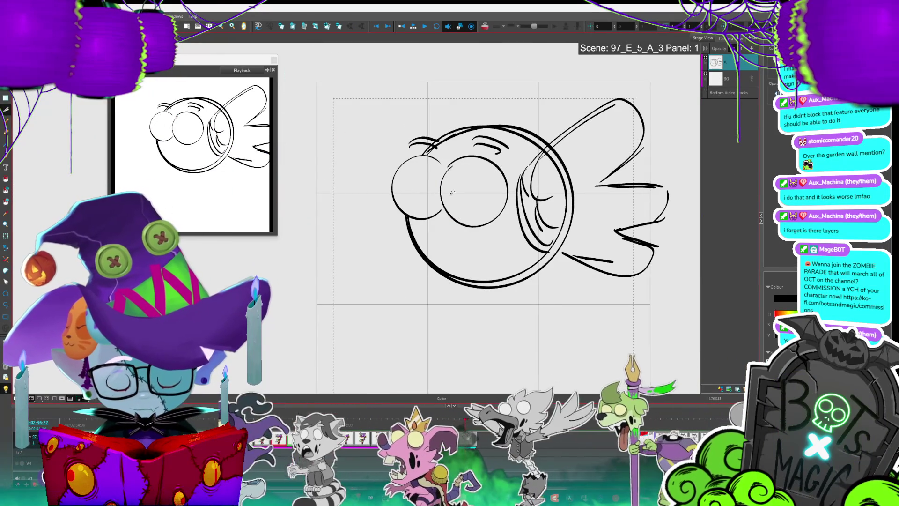
{"action": "key", "text": "alt+b"}
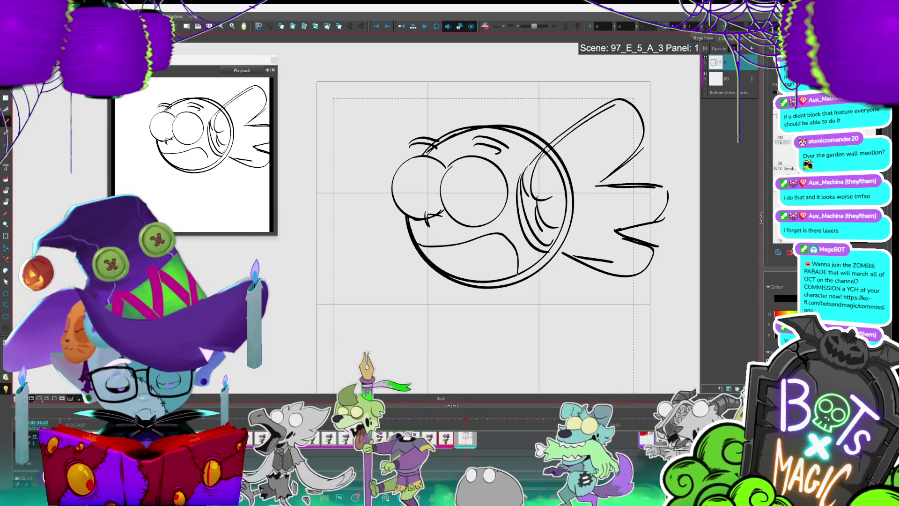
{"action": "left_click_drag", "start_coordinate": [446, 277], "coordinate": [440, 300]}
{"action": "mouse_move", "coordinate": [423, 250]}
{"action": "left_mouse_down"}
{"action": "mouse_move", "coordinate": [442, 270]}
{"action": "mouse_move", "coordinate": [441, 286]}
{"action": "mouse_move", "coordinate": [509, 286]}
{"action": "left_mouse_up"}
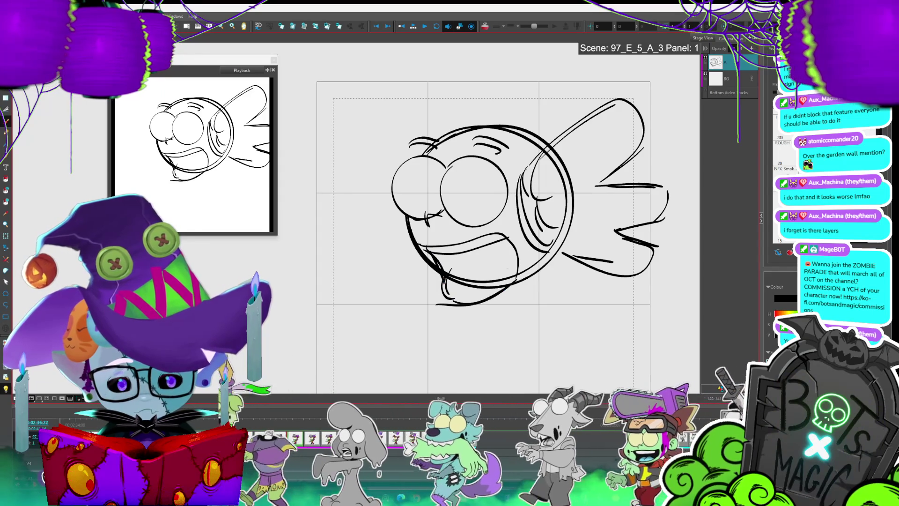
Step: Add an upper-left head curve, an arc over the head, a line near the eyes and a curl above
{"action": "key", "text": "2"}
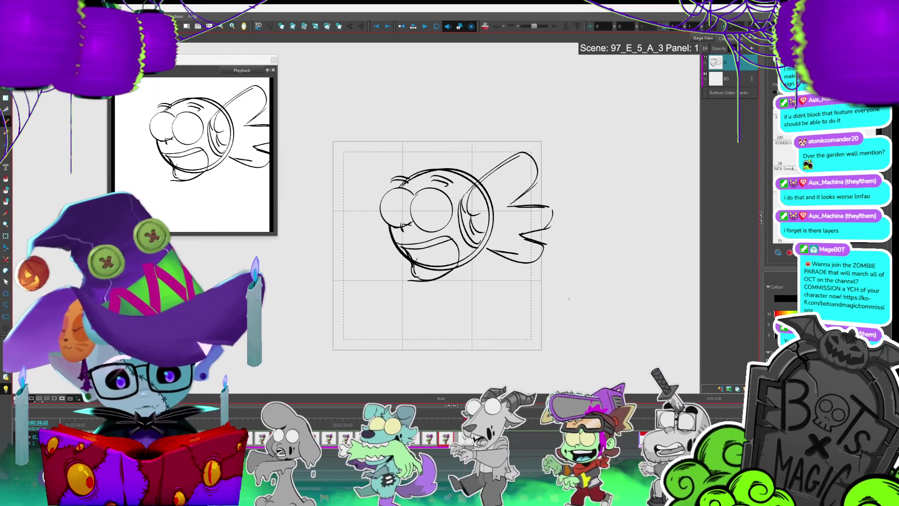
{"action": "left_click_drag", "start_coordinate": [398, 164], "coordinate": [382, 195]}
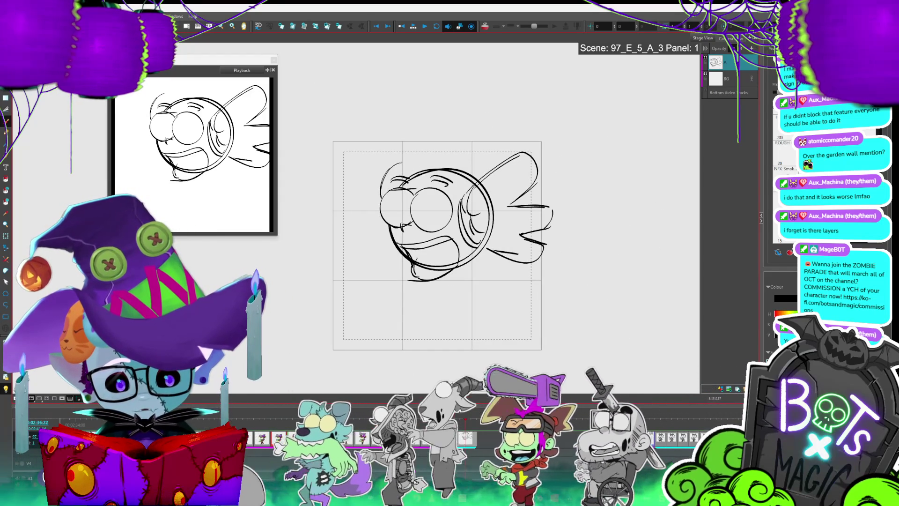
{"action": "left_click_drag", "start_coordinate": [393, 163], "coordinate": [465, 158]}
{"action": "left_click_drag", "start_coordinate": [430, 192], "coordinate": [451, 190]}
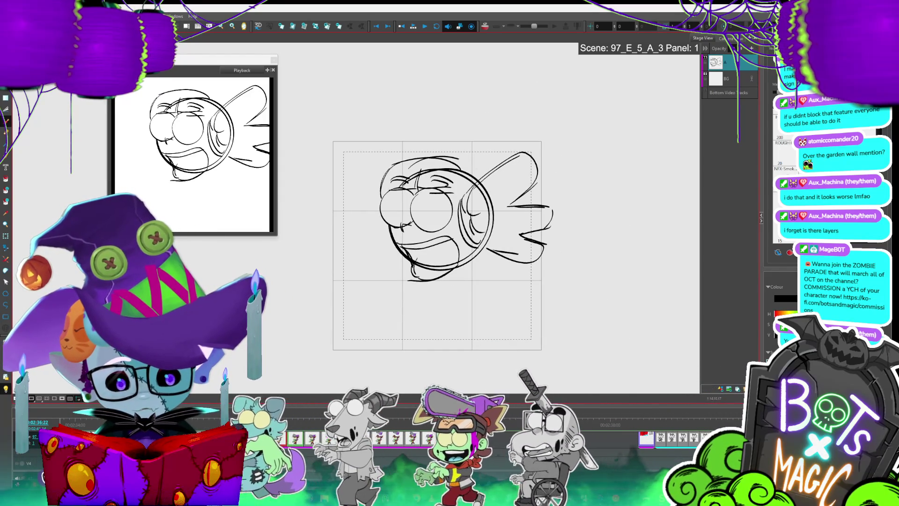
{"action": "left_click_drag", "start_coordinate": [463, 156], "coordinate": [458, 123]}
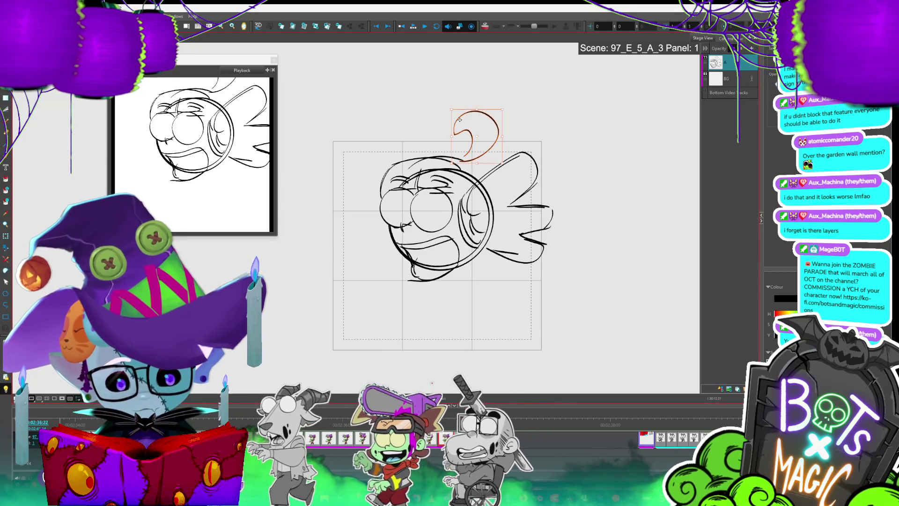
Step: Undo the curl, delete the stray strokes at the head's top-left, and select the hook stroke above
{"action": "key", "text": "ctrl+z"}
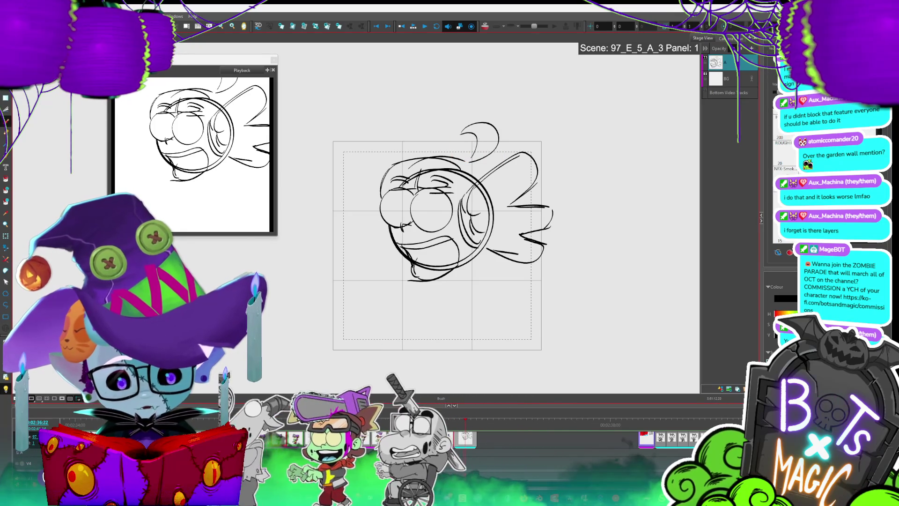
{"action": "left_click", "coordinate": [412, 178]}
{"action": "key", "text": "Delete"}
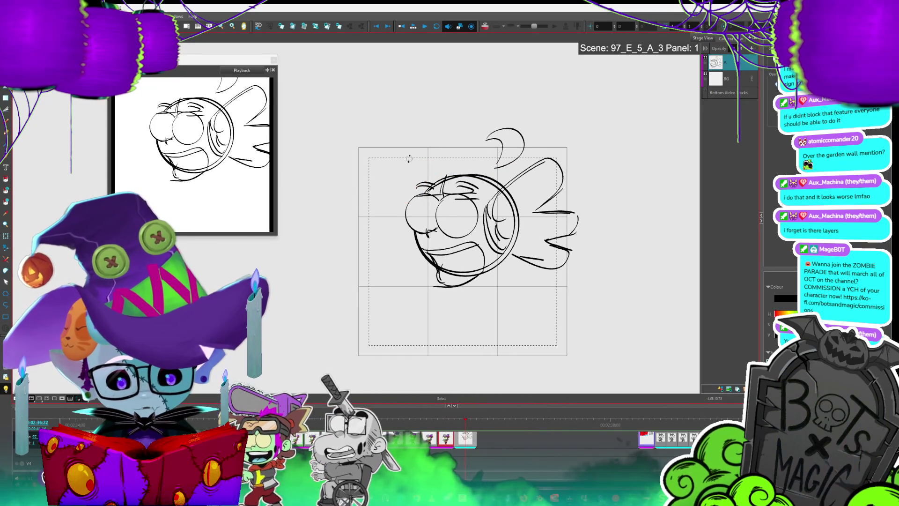
{"action": "left_click", "coordinate": [440, 187]}
{"action": "key", "text": "Delete"}
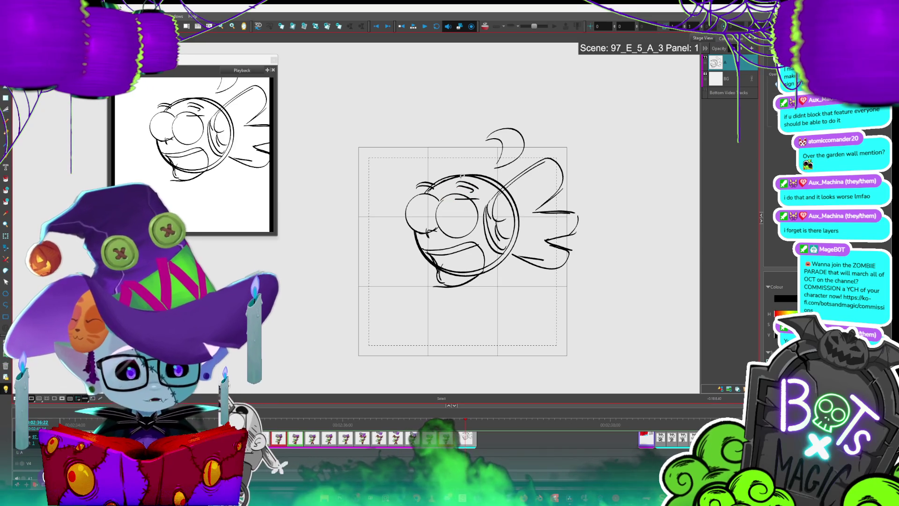
{"action": "key", "text": "alt+b"}
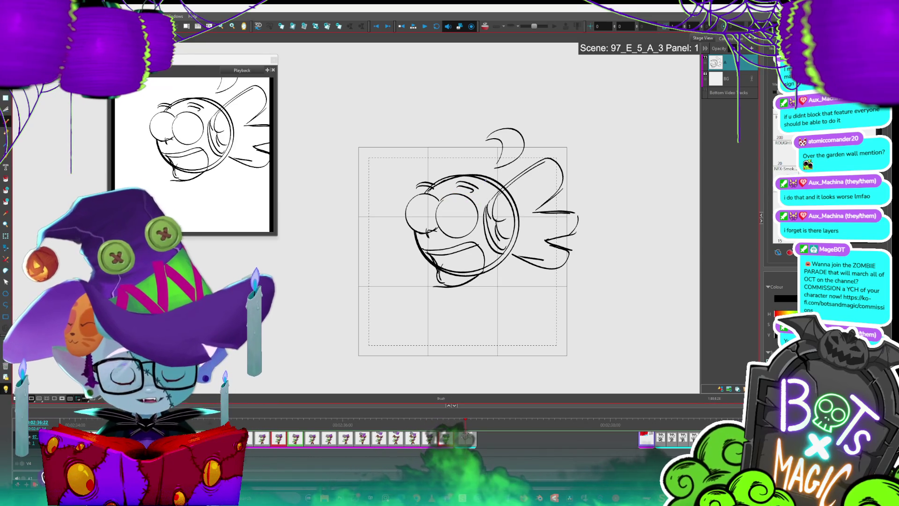
{"action": "key", "text": "alt+s"}
{"action": "left_click", "coordinate": [503, 159]}
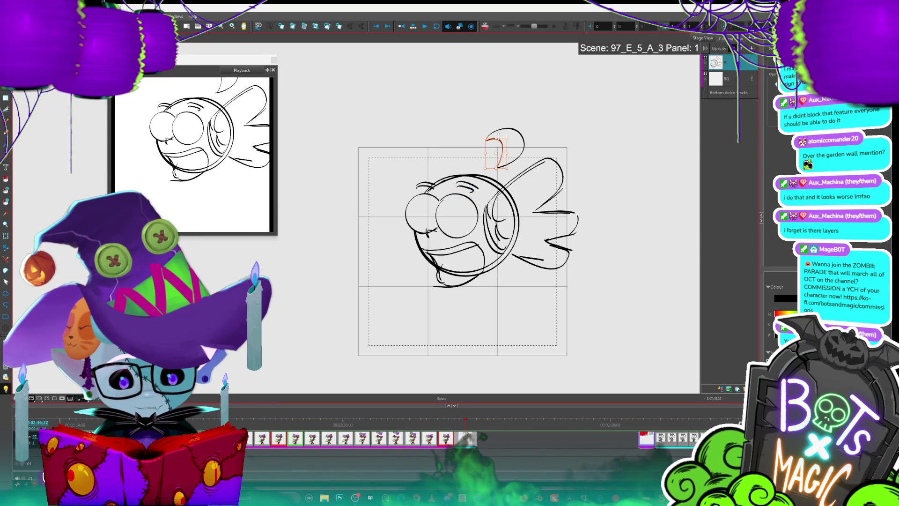
{"action": "left_click", "coordinate": [515, 136]}
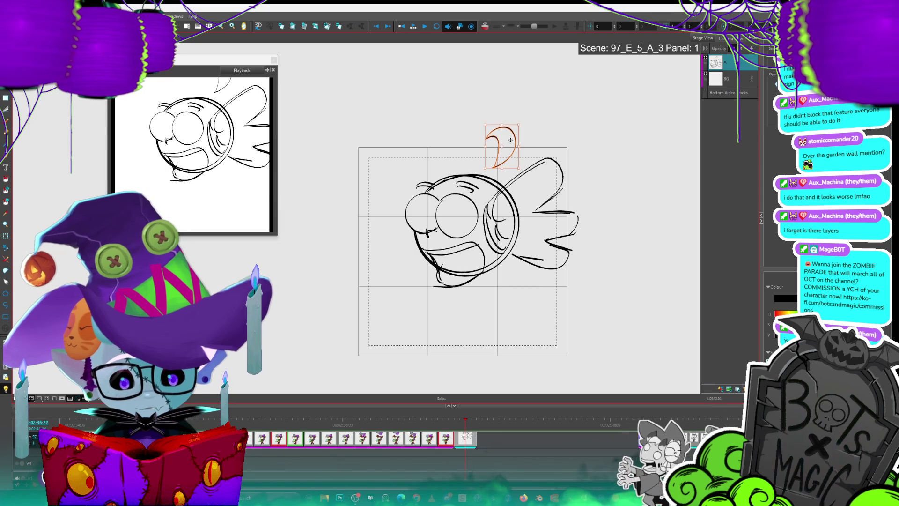
Step: Draw a new curve across the top of the head and an inner oval in the eye
{"action": "key", "text": "alt+b"}
{"action": "left_click_drag", "start_coordinate": [417, 187], "coordinate": [454, 163]}
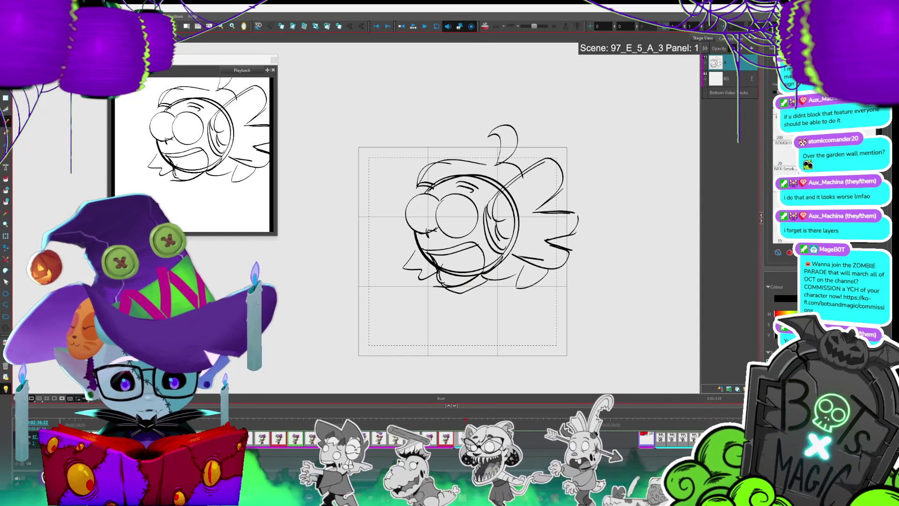
{"action": "key", "text": "alt+b"}
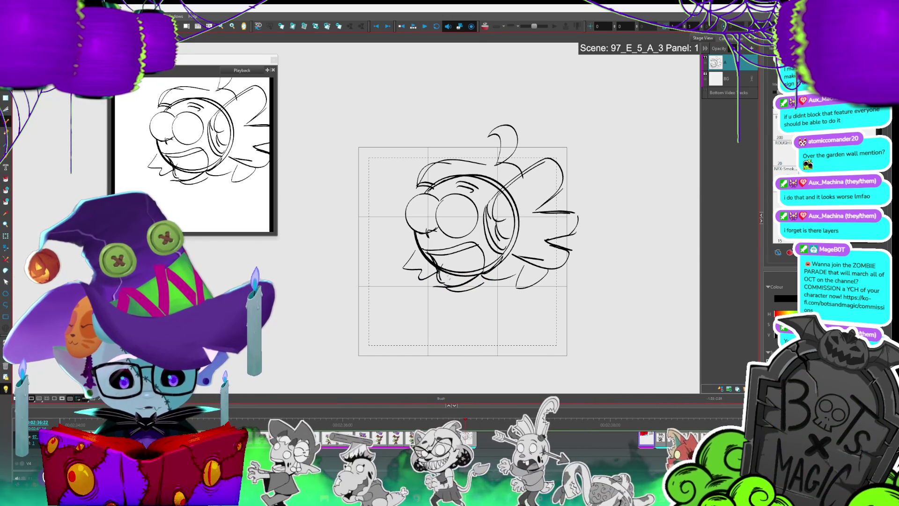
{"action": "mouse_move", "coordinate": [492, 239]}
{"action": "left_mouse_down"}
{"action": "mouse_move", "coordinate": [490, 257]}
{"action": "mouse_move", "coordinate": [507, 222]}
{"action": "left_mouse_up"}
Step: Select the right-side fin strokes and scale them down slightly
{"action": "key", "text": "alt+s"}
{"action": "left_click", "coordinate": [508, 225]}
{"action": "mouse_move", "coordinate": [560, 267]}
{"action": "left_mouse_down"}
{"action": "mouse_move", "coordinate": [547, 213]}
{"action": "mouse_move", "coordinate": [491, 264]}
{"action": "left_mouse_up"}
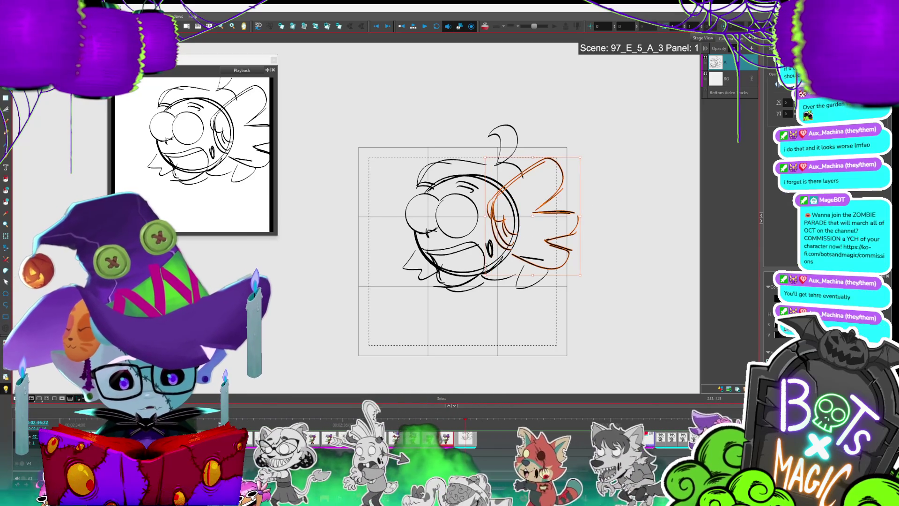
{"action": "mouse_move", "coordinate": [580, 158]}
{"action": "left_mouse_down"}
{"action": "mouse_move", "coordinate": [566, 164]}
{"action": "mouse_move", "coordinate": [576, 156]}
{"action": "left_mouse_up"}
{"action": "left_click", "coordinate": [602, 153]}
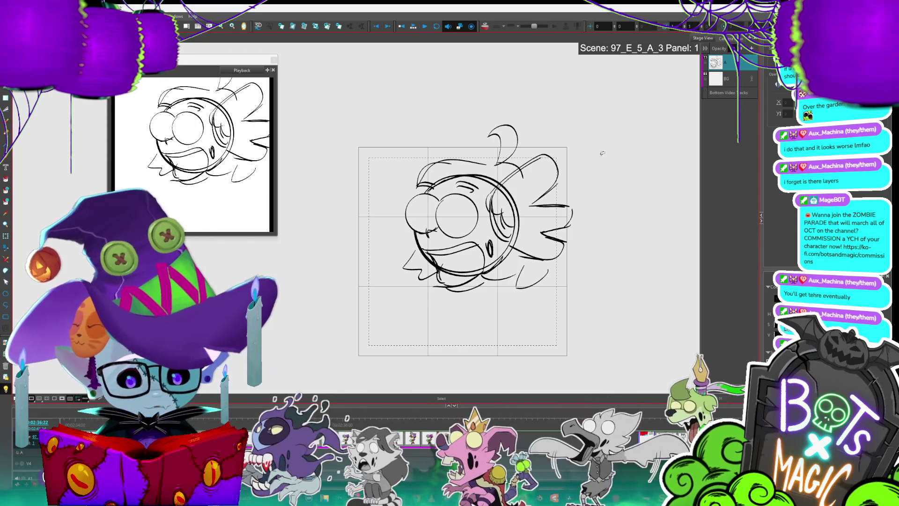
Step: Draw a short lower-left stroke and a large S-curved tail with a small loop at its tip
{"action": "key", "text": "alt+b"}
{"action": "mouse_move", "coordinate": [393, 282]}
{"action": "left_mouse_down"}
{"action": "mouse_move", "coordinate": [437, 289]}
{"action": "mouse_move", "coordinate": [399, 295]}
{"action": "left_mouse_up"}
{"action": "mouse_move", "coordinate": [509, 328]}
{"action": "left_mouse_down"}
{"action": "mouse_move", "coordinate": [536, 295]}
{"action": "mouse_move", "coordinate": [561, 284]}
{"action": "left_mouse_up"}
{"action": "left_click_drag", "start_coordinate": [549, 329], "coordinate": [519, 343]}
{"action": "mouse_move", "coordinate": [562, 279]}
{"action": "left_mouse_down"}
{"action": "mouse_move", "coordinate": [557, 288]}
{"action": "mouse_move", "coordinate": [565, 282]}
{"action": "left_mouse_up"}
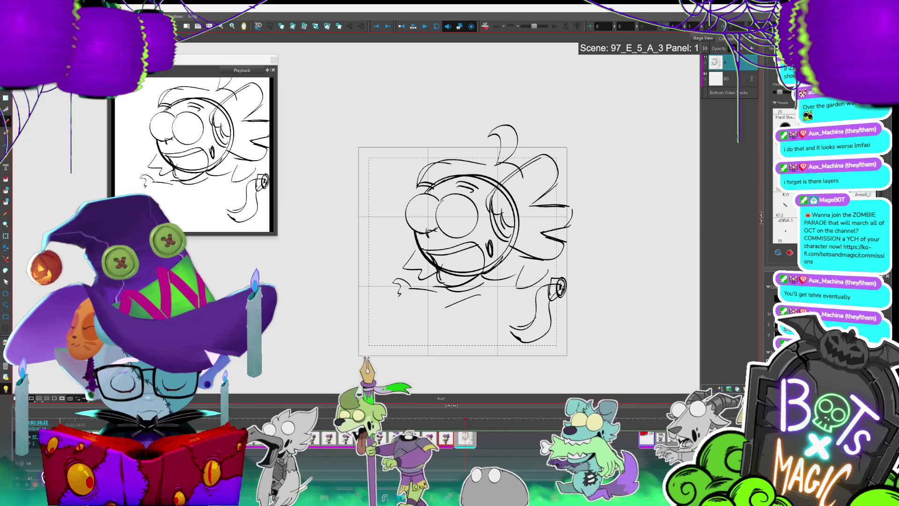
Step: Sketch the reaching arm and clawed hand, then fill the collar under the chin black
{"action": "left_click_drag", "start_coordinate": [431, 325], "coordinate": [482, 309]}
{"action": "left_click_drag", "start_coordinate": [437, 312], "coordinate": [480, 296]}
{"action": "mouse_move", "coordinate": [397, 291]}
{"action": "left_mouse_down"}
{"action": "mouse_move", "coordinate": [411, 307]}
{"action": "mouse_move", "coordinate": [440, 299]}
{"action": "mouse_move", "coordinate": [435, 304]}
{"action": "left_mouse_up"}
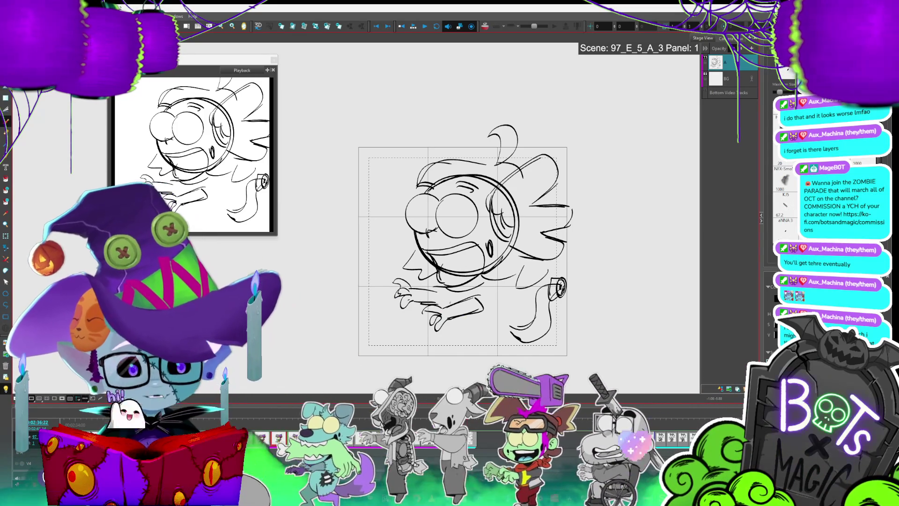
{"action": "mouse_move", "coordinate": [394, 274]}
{"action": "left_mouse_down"}
{"action": "mouse_move", "coordinate": [425, 282]}
{"action": "mouse_move", "coordinate": [434, 296]}
{"action": "left_mouse_up"}
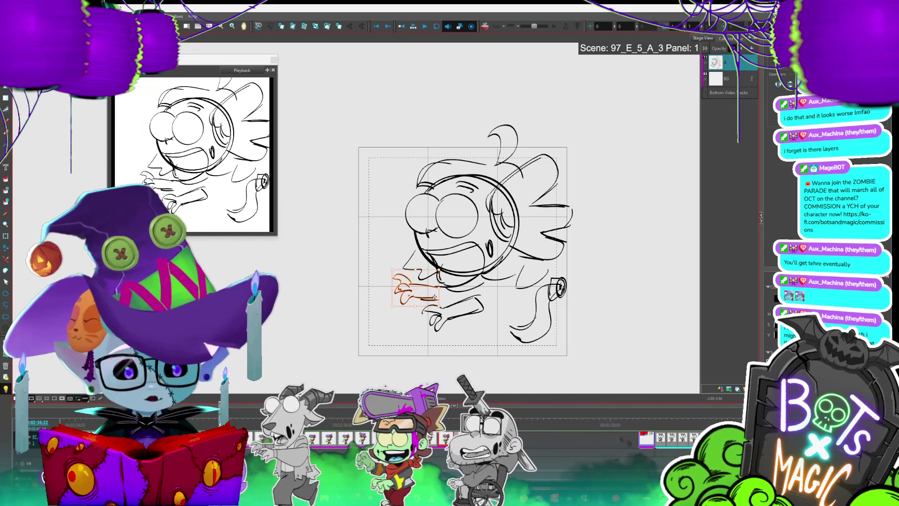
{"action": "key", "text": "alt+b"}
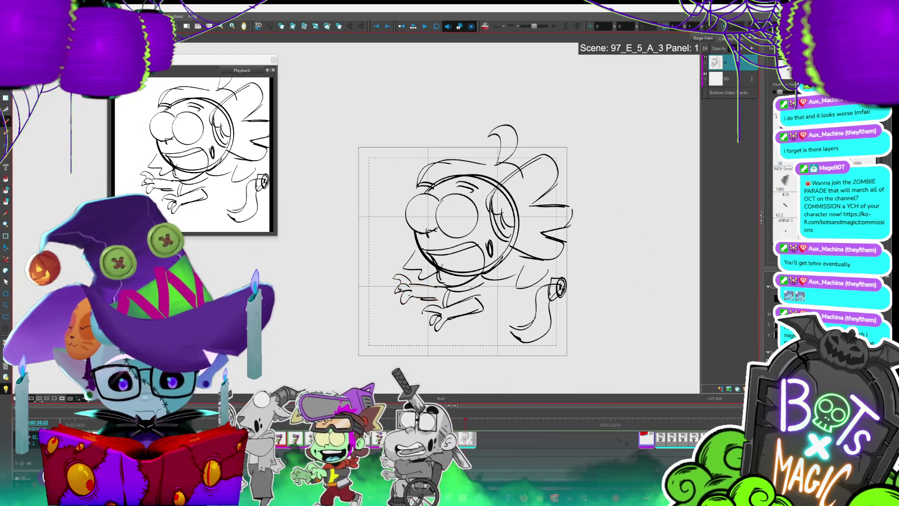
{"action": "key", "text": "alt+i"}
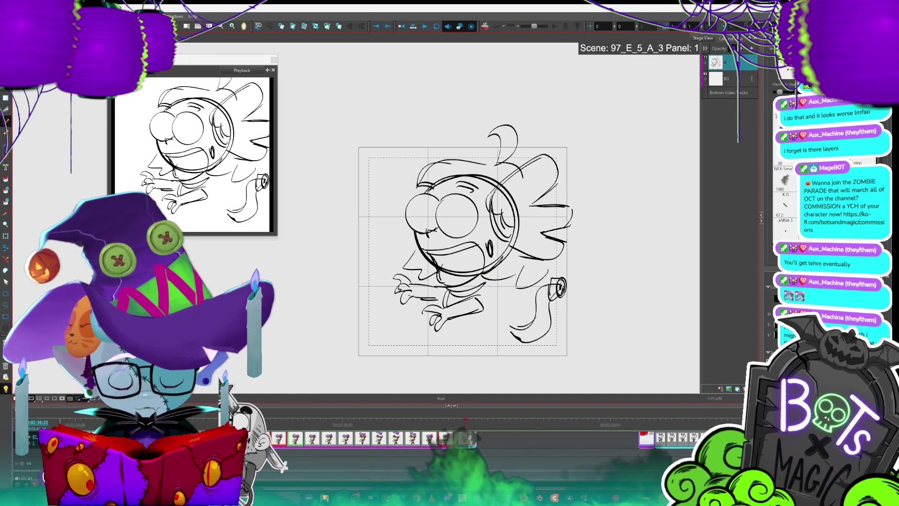
{"action": "left_click", "coordinate": [466, 290]}
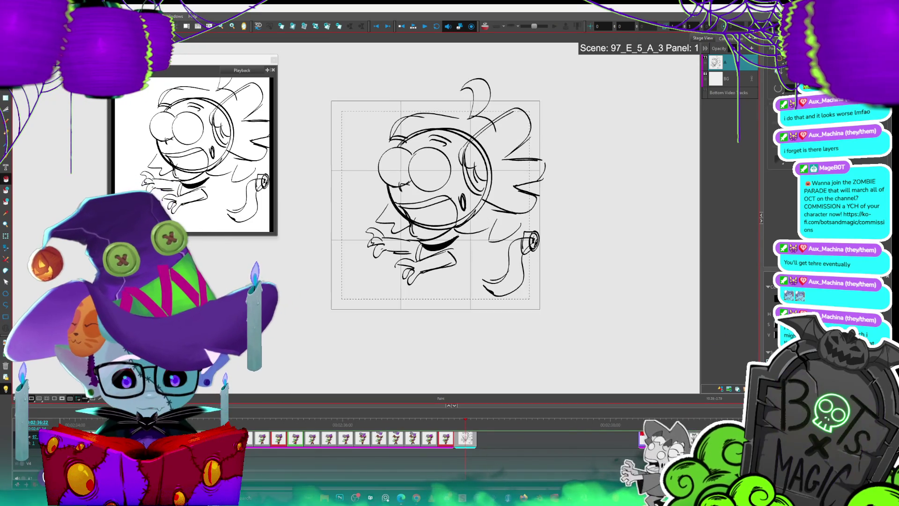
Step: Draw the rounded body stroke and the bottom of the ghost's leg
{"action": "key", "text": "alt+b"}
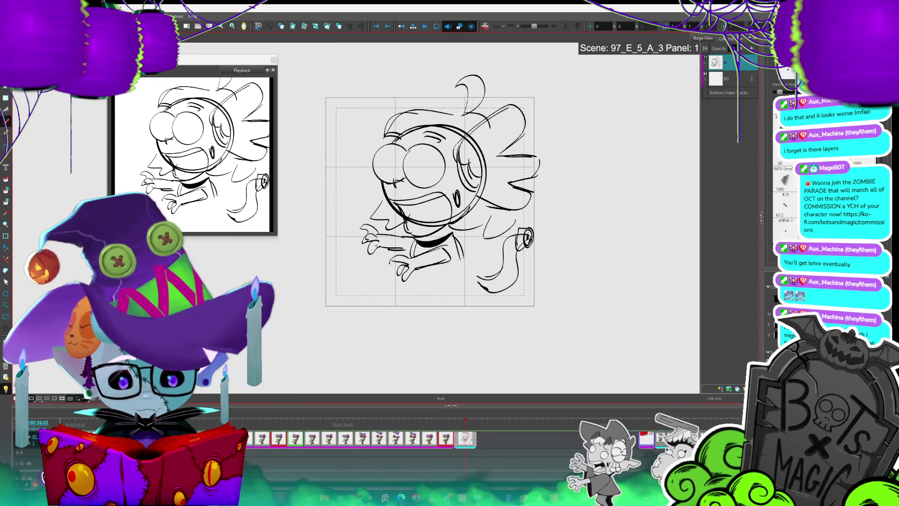
{"action": "left_click_drag", "start_coordinate": [453, 231], "coordinate": [461, 269]}
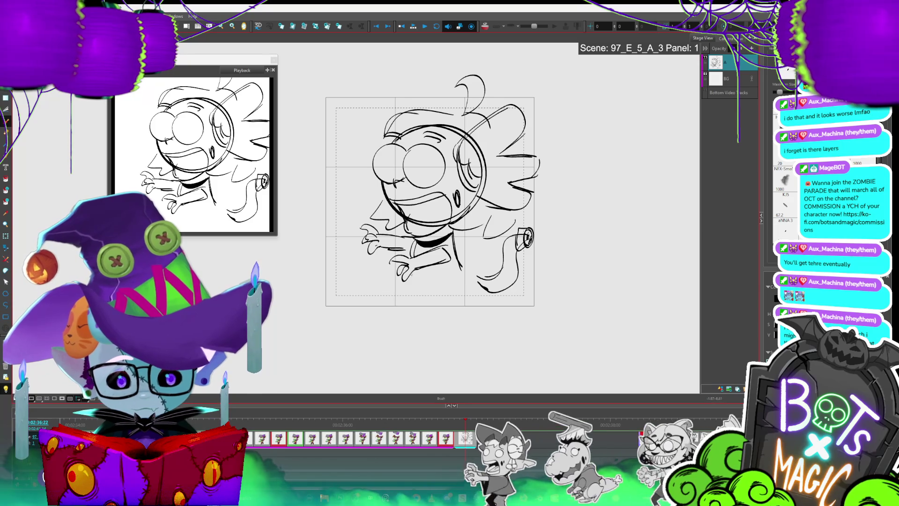
{"action": "scroll", "coordinate": [615, 231], "scroll_direction": "down", "scroll_amount": 2}
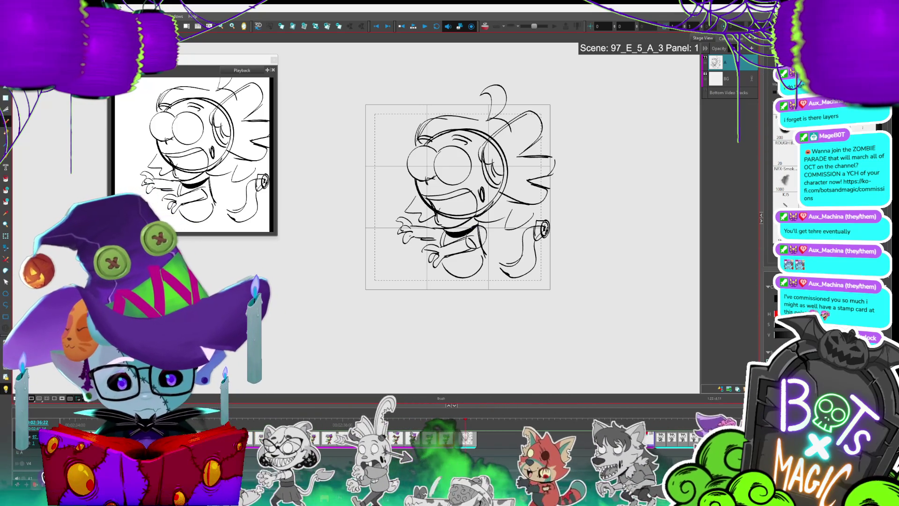
{"action": "key", "text": "alt+t"}
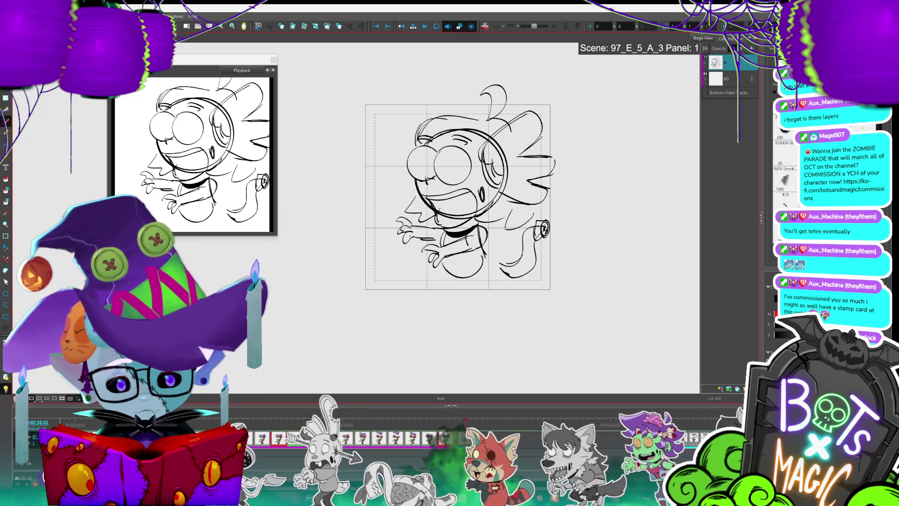
{"action": "key", "text": "alt+b"}
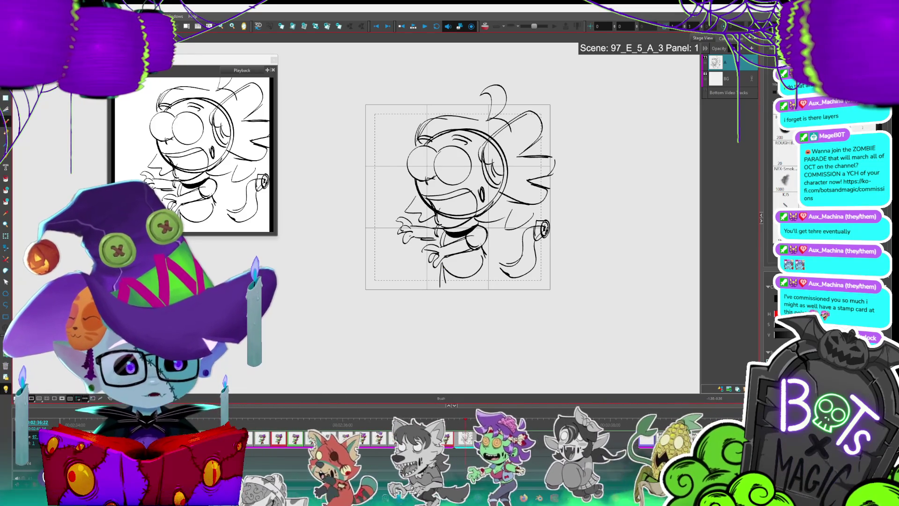
{"action": "key", "text": "alt+s"}
{"action": "key", "text": "alt+b"}
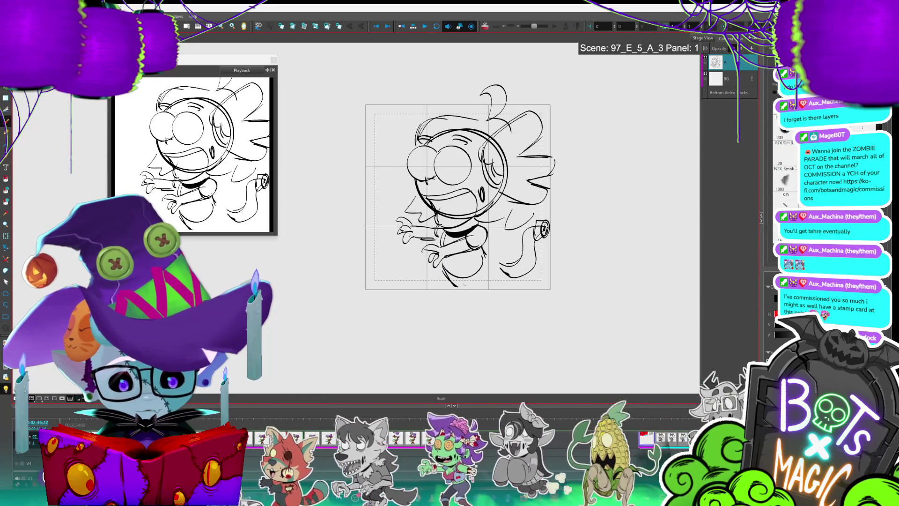
{"action": "mouse_move", "coordinate": [457, 286]}
{"action": "left_mouse_down"}
{"action": "mouse_move", "coordinate": [486, 270]}
{"action": "mouse_move", "coordinate": [466, 286]}
{"action": "left_mouse_up"}
Step: Nudge the lower-right tail strokes slightly left, then scroll the timeline toward the next panel
{"action": "key", "text": "alt+s"}
{"action": "left_click_drag", "start_coordinate": [526, 274], "coordinate": [491, 220]}
{"action": "left_click_drag", "start_coordinate": [515, 248], "coordinate": [504, 250]}
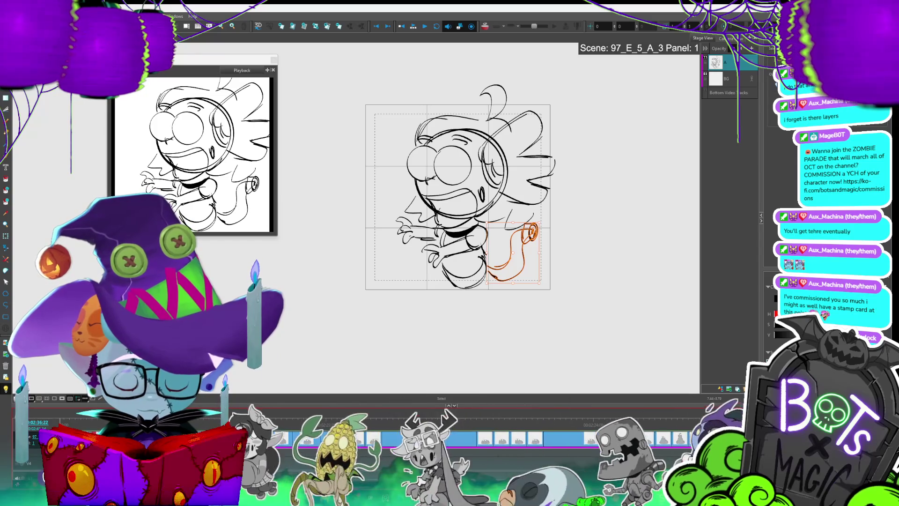
{"action": "scroll", "coordinate": [449, 437], "scroll_direction": "up", "scroll_amount": 3}
{"action": "scroll", "coordinate": [450, 438], "scroll_direction": "down", "scroll_amount": 2}
{"action": "scroll", "coordinate": [449, 437], "scroll_direction": "up", "scroll_amount": 2}
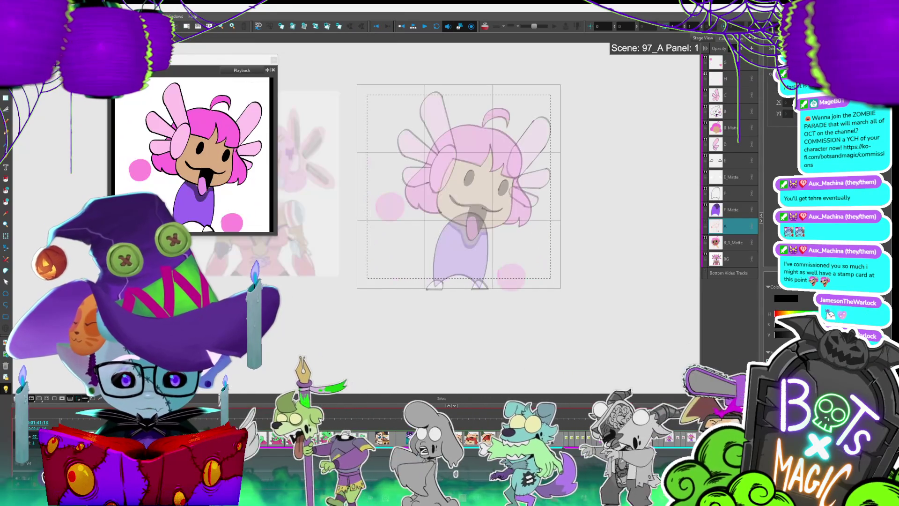
Step: Select the BG layer and open the Scene 77 panel with the pink-haired character reference
{"action": "left_click", "coordinate": [736, 261]}
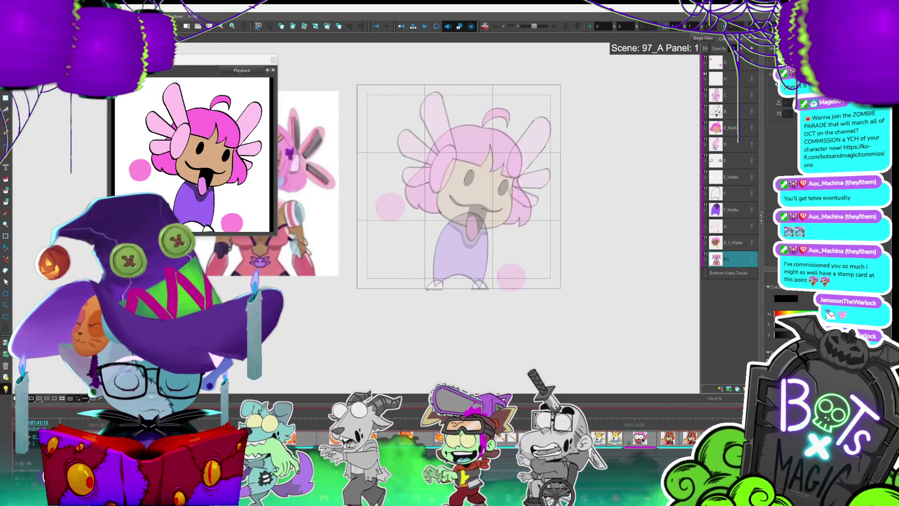
{"action": "left_click", "coordinate": [632, 440]}
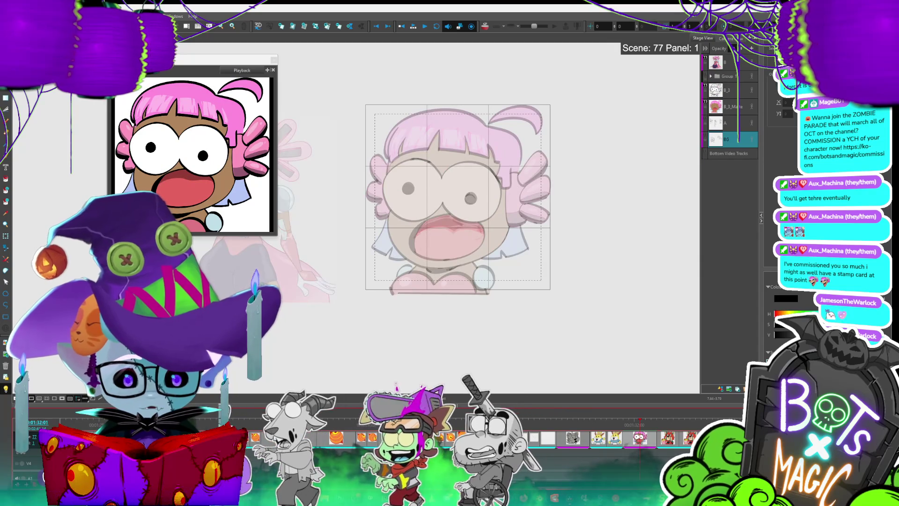
{"action": "scroll", "coordinate": [392, 223], "scroll_direction": "down", "scroll_amount": 2}
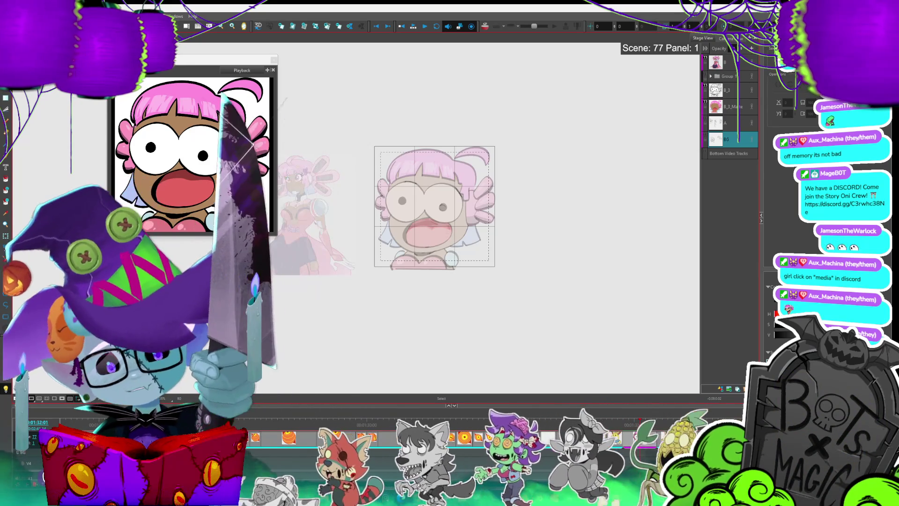
{"action": "key", "text": "ctrl+s"}
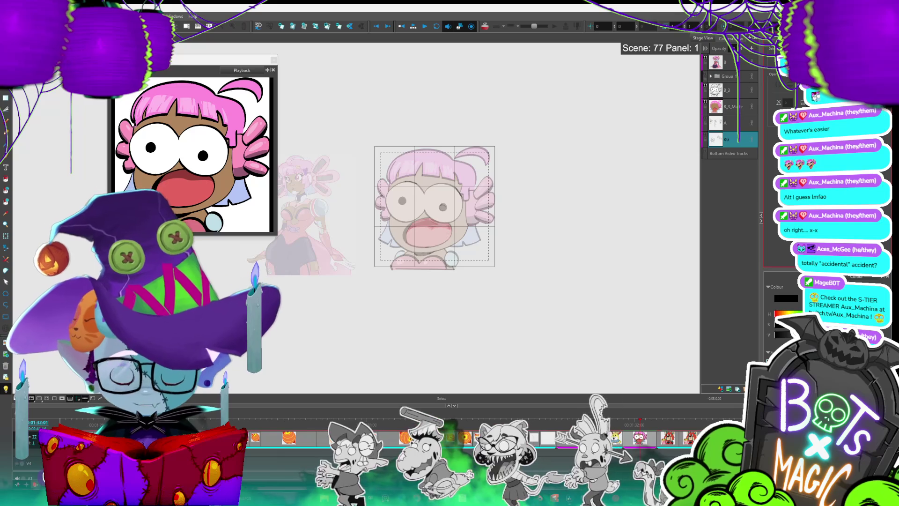
{"action": "scroll", "coordinate": [449, 437], "scroll_direction": "down", "scroll_amount": 5}
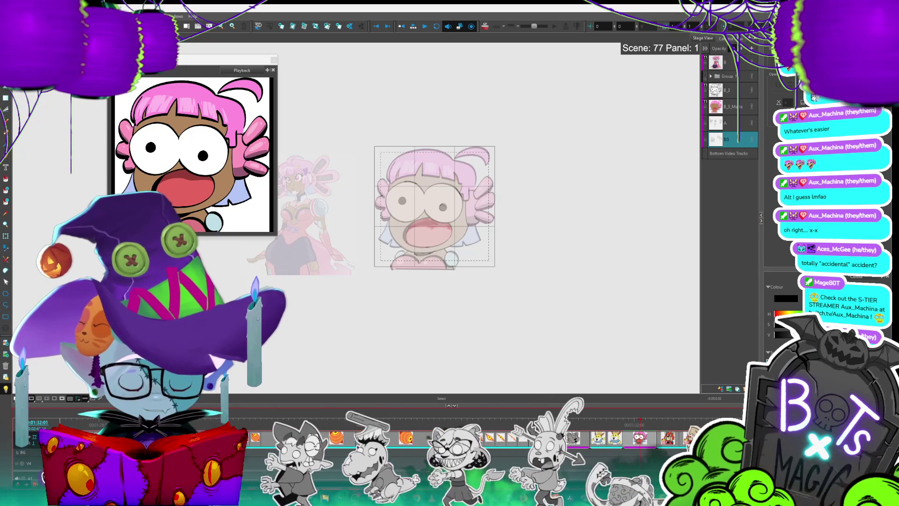
{"action": "scroll", "coordinate": [449, 438], "scroll_direction": "down", "scroll_amount": 5}
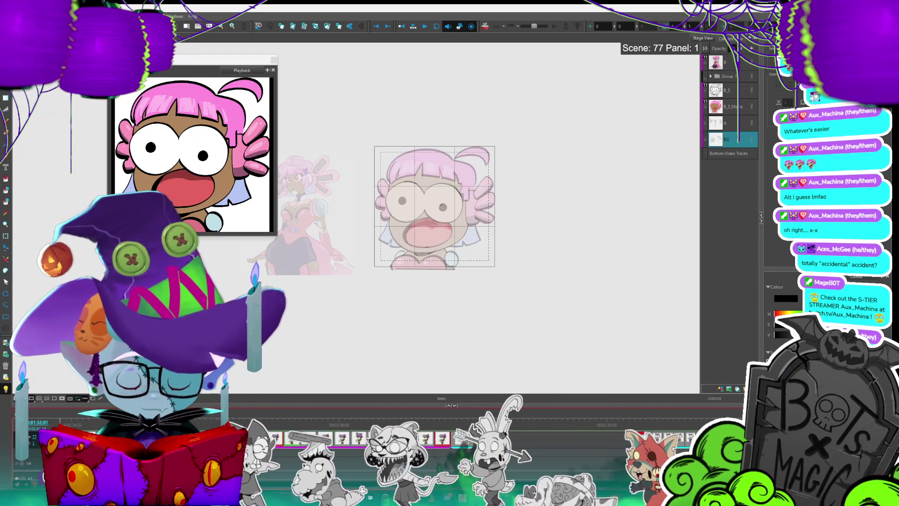
Step: Open scene 97_E_5_A_3, paste in the colour character reference, then zoom and pan to fit the sketch
{"action": "left_click", "coordinate": [487, 438]}
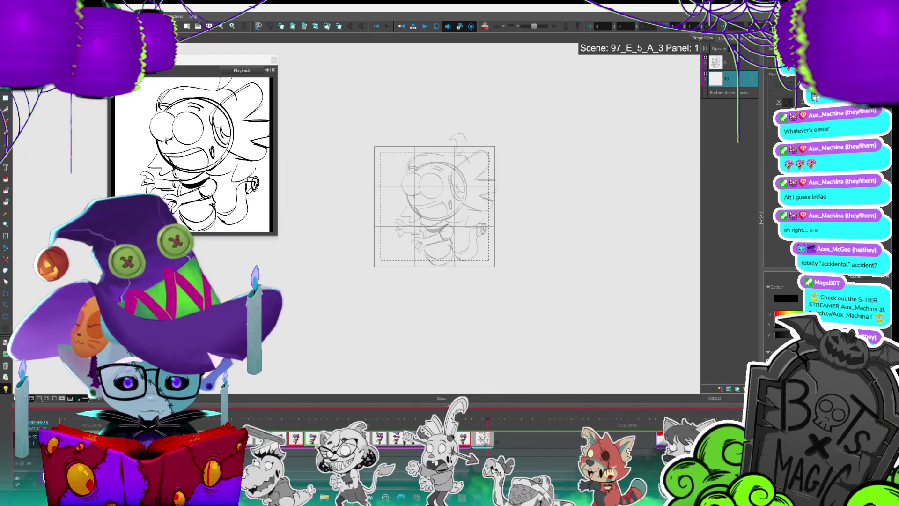
{"action": "key", "text": "ctrl+v"}
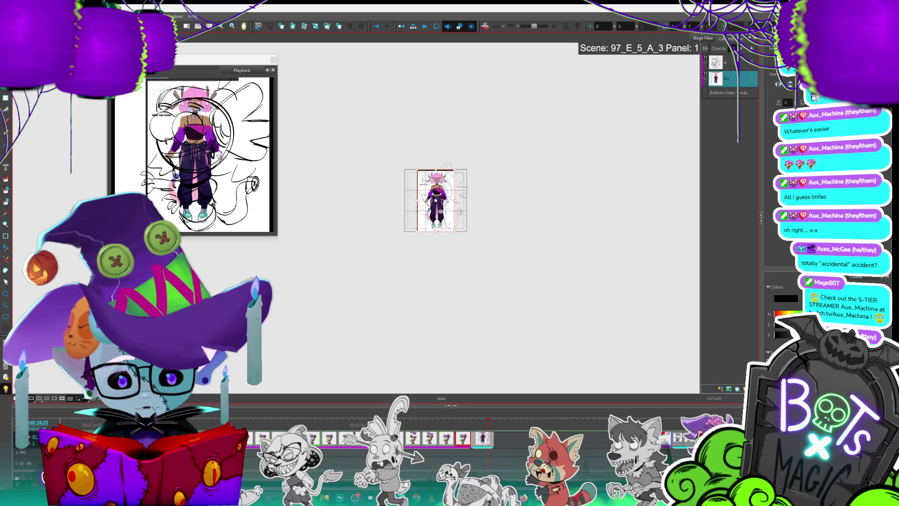
{"action": "scroll", "coordinate": [383, 193], "scroll_direction": "up", "scroll_amount": 5}
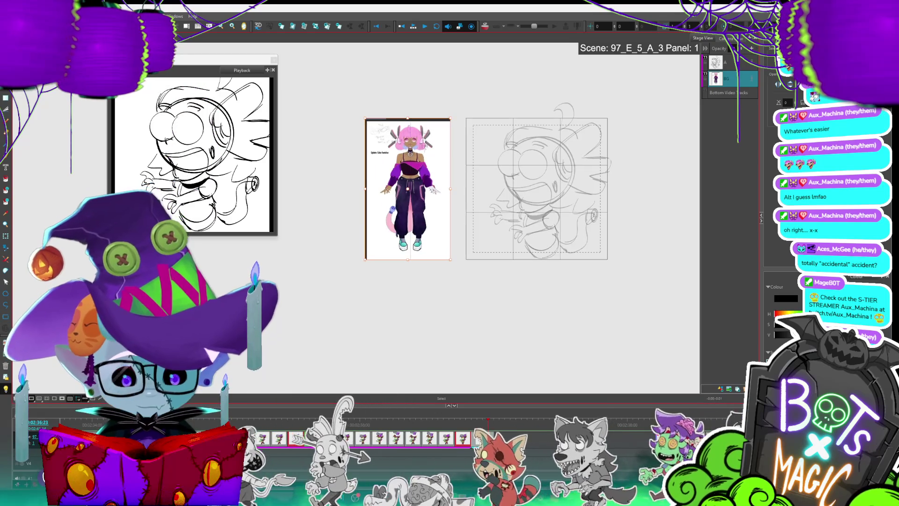
{"action": "scroll", "coordinate": [260, 217], "scroll_direction": "up", "scroll_amount": 1}
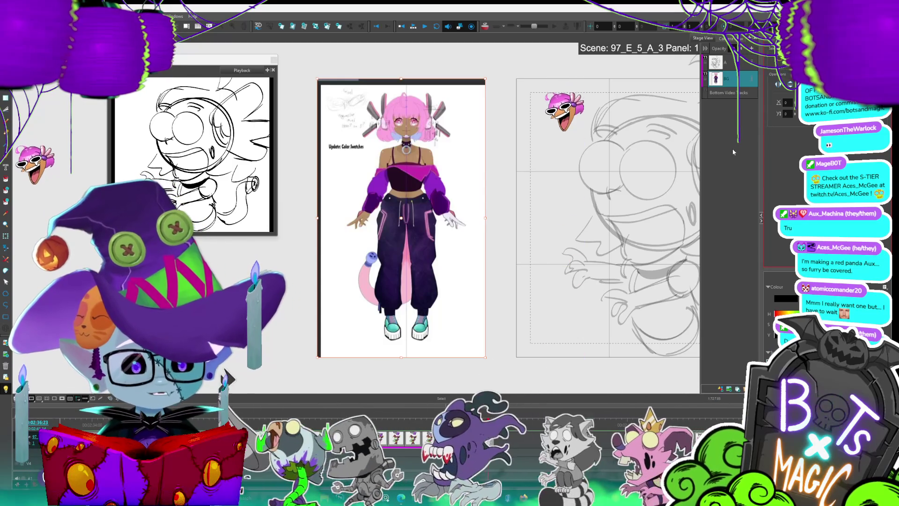
{"action": "mouse_move", "coordinate": [632, 210]}
{"action": "left_mouse_down"}
{"action": "mouse_move", "coordinate": [515, 155]}
{"action": "mouse_move", "coordinate": [547, 205]}
{"action": "left_mouse_up"}
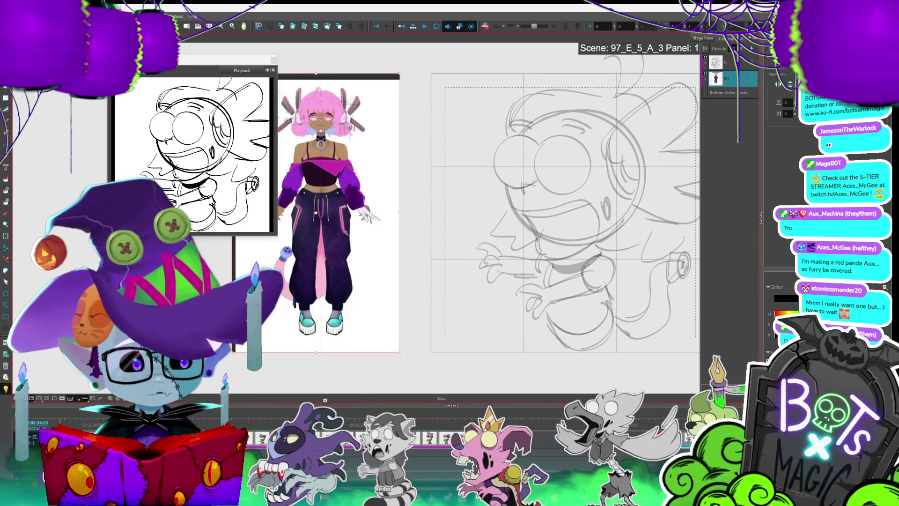
Step: Select the sketch's drawing layer, zoom out, rework the antenna curve above the head and recentre the view
{"action": "left_click", "coordinate": [732, 61]}
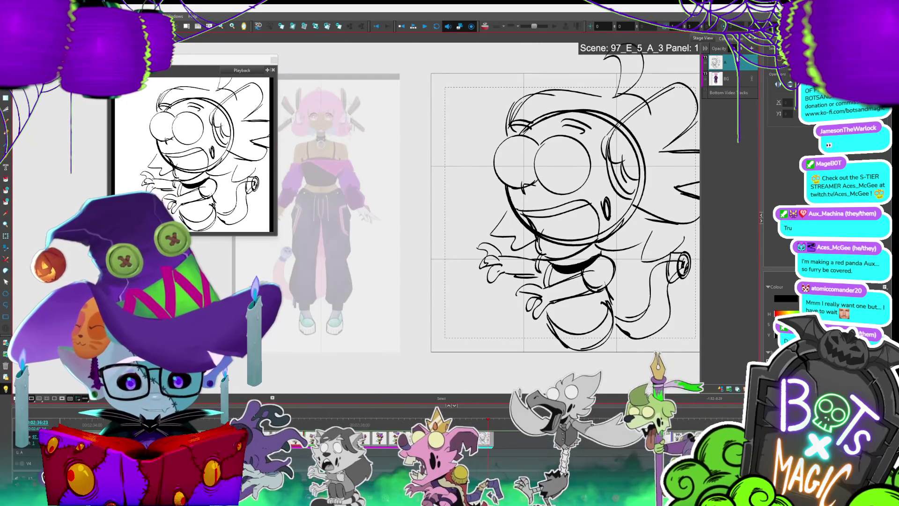
{"action": "key", "text": "2"}
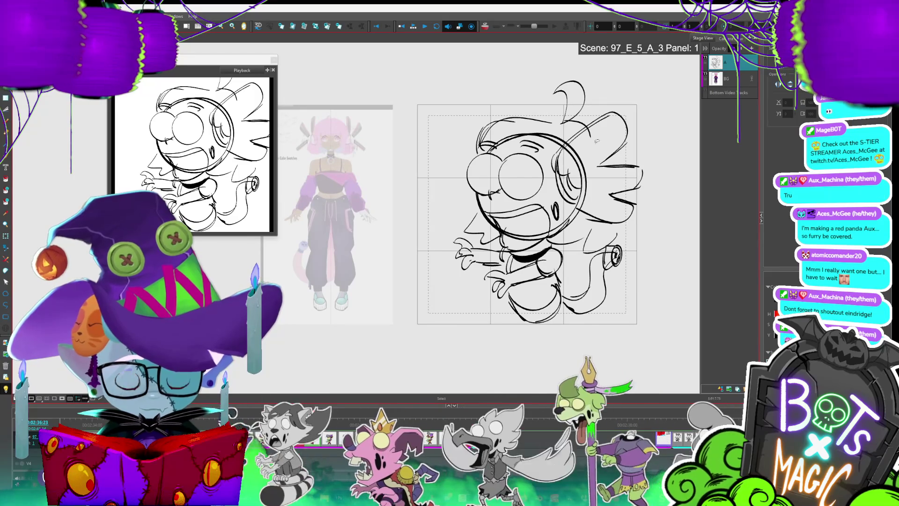
{"action": "mouse_move", "coordinate": [578, 98]}
{"action": "left_mouse_down"}
{"action": "mouse_move", "coordinate": [564, 120]}
{"action": "mouse_move", "coordinate": [575, 85]}
{"action": "left_mouse_up"}
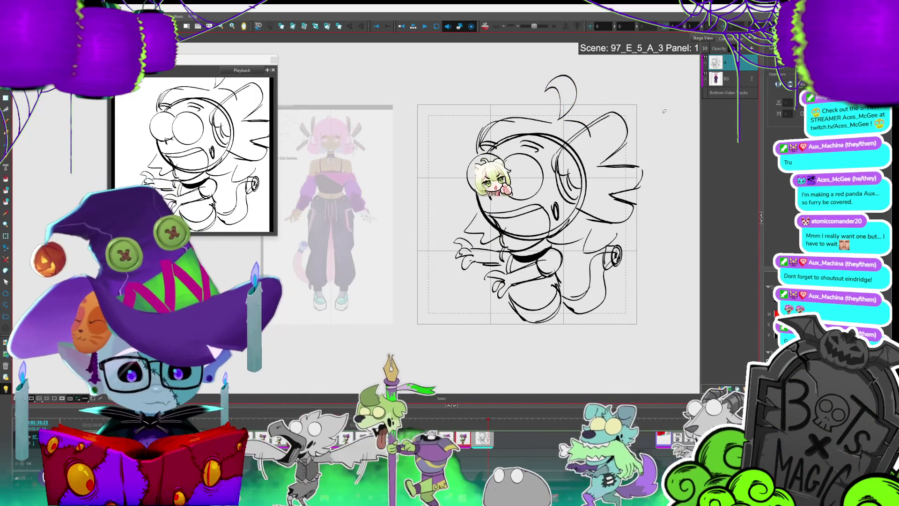
{"action": "key", "text": "alt+b"}
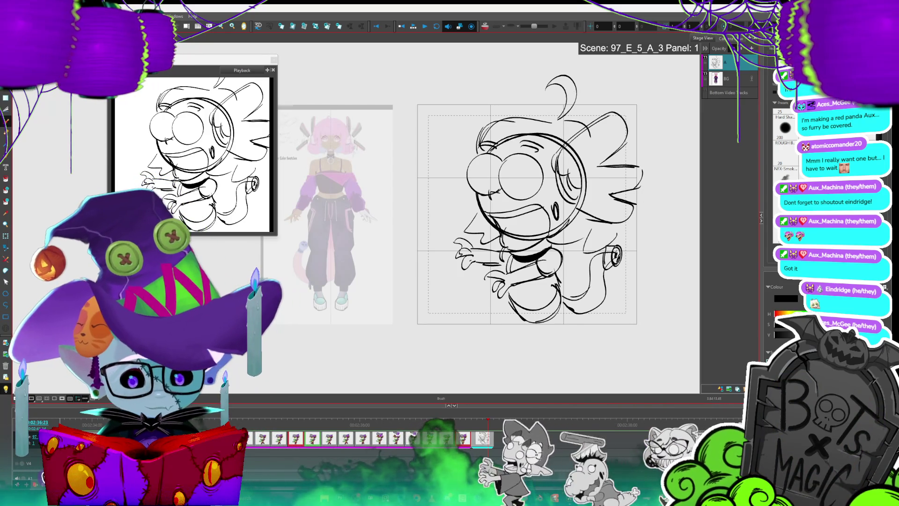
{"action": "left_click_drag", "start_coordinate": [526, 214], "coordinate": [549, 165]}
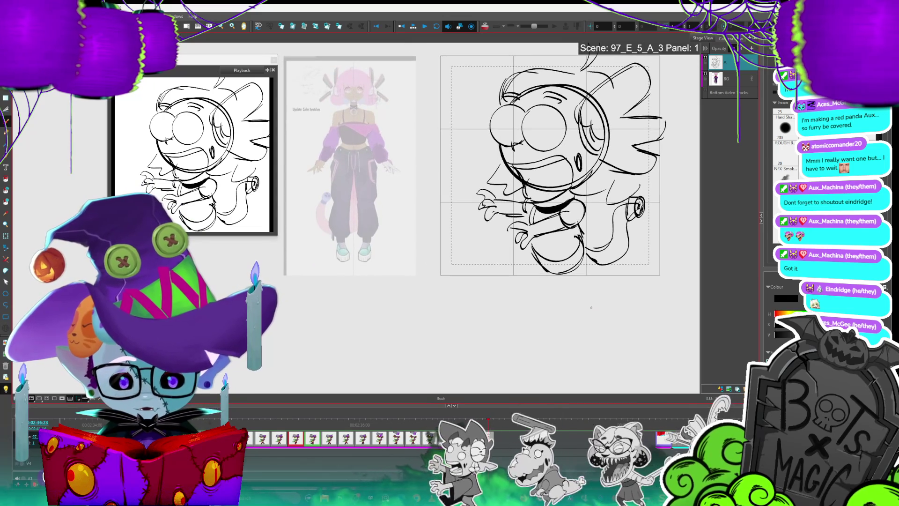
Step: Delete the ghost's wispy lower-body lines and draw a leg with a closed foot outline
{"action": "left_click_drag", "start_coordinate": [571, 250], "coordinate": [550, 279]}
{"action": "key", "text": "Delete"}
{"action": "key", "text": "alt+b"}
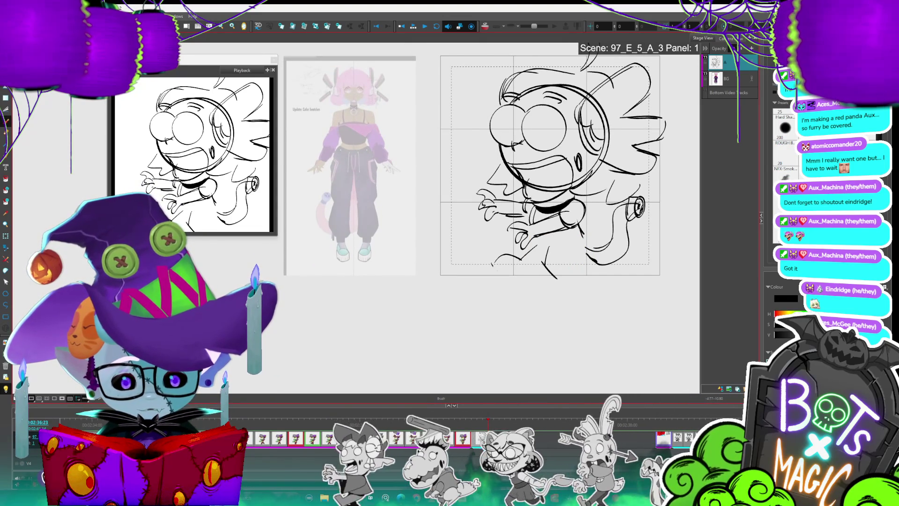
{"action": "left_click_drag", "start_coordinate": [491, 264], "coordinate": [514, 279]}
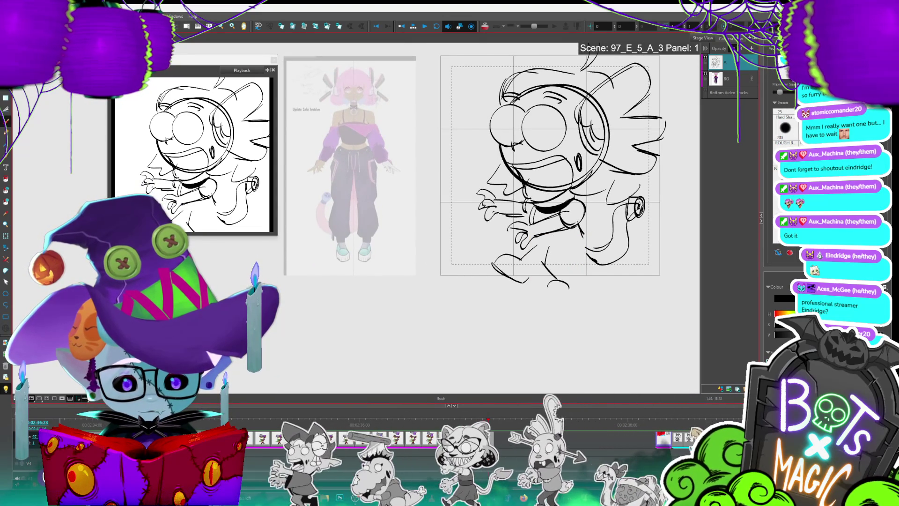
{"action": "mouse_move", "coordinate": [548, 295]}
{"action": "left_mouse_down"}
{"action": "mouse_move", "coordinate": [585, 282]}
{"action": "mouse_move", "coordinate": [527, 282]}
{"action": "left_mouse_up"}
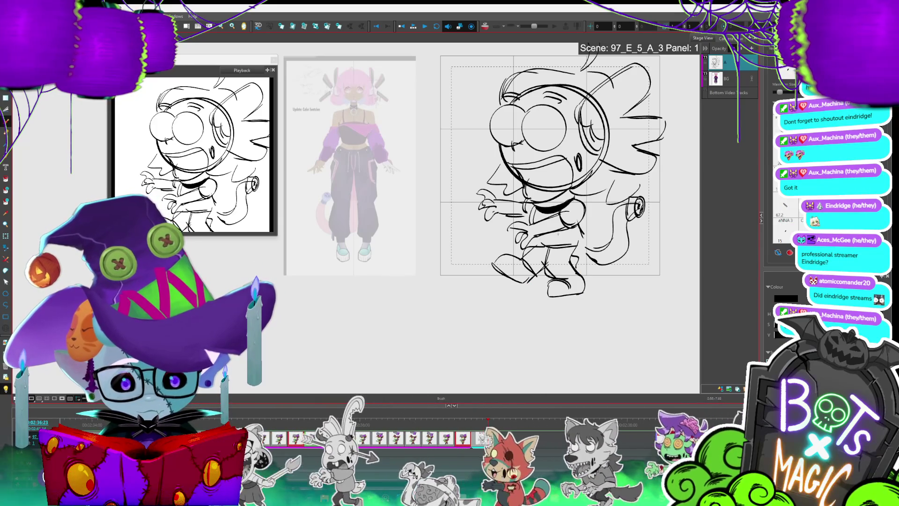
Step: Add detail lines across the torso and pick out the short curve atop the hair
{"action": "key", "text": "alt+s"}
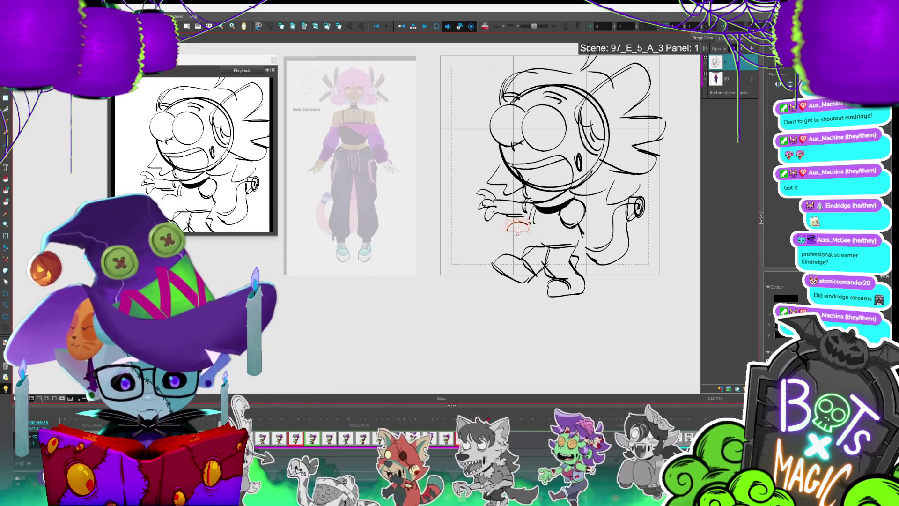
{"action": "key", "text": "alt+b"}
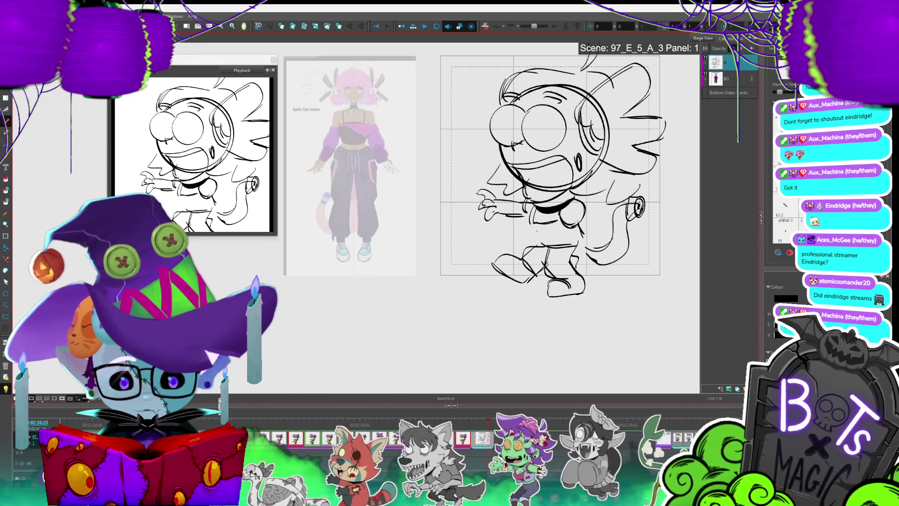
{"action": "left_click_drag", "start_coordinate": [529, 224], "coordinate": [558, 234]}
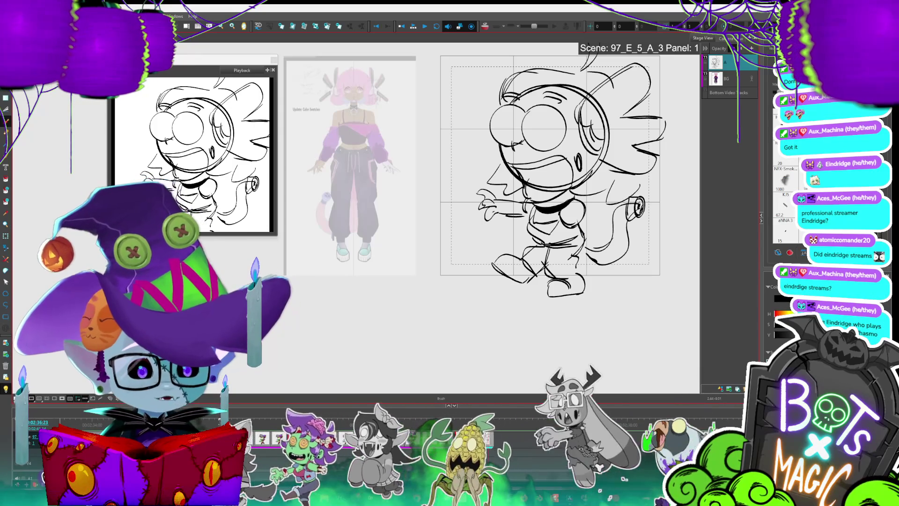
{"action": "mouse_move", "coordinate": [550, 165]}
{"action": "left_mouse_down"}
{"action": "mouse_move", "coordinate": [478, 220]}
{"action": "mouse_move", "coordinate": [506, 221]}
{"action": "left_mouse_up"}
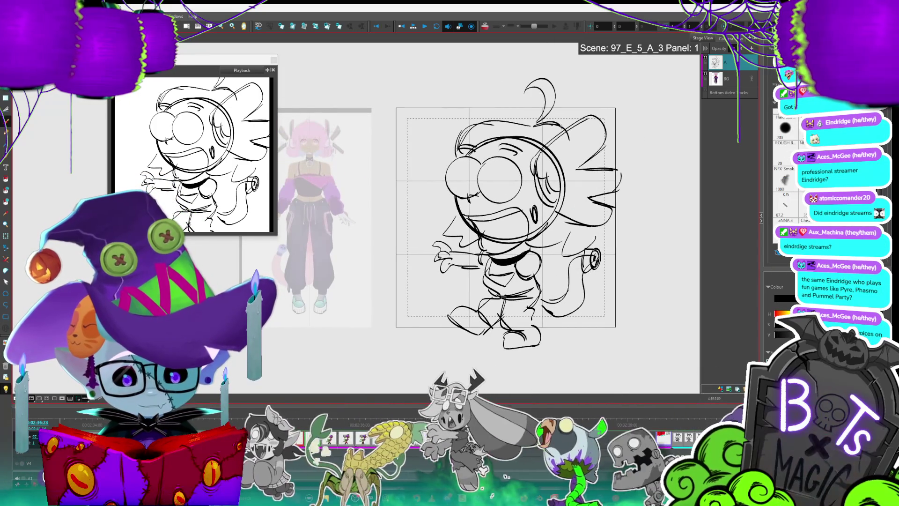
{"action": "mouse_move", "coordinate": [532, 126]}
{"action": "left_mouse_down"}
{"action": "mouse_move", "coordinate": [565, 122]}
{"action": "mouse_move", "coordinate": [559, 116]}
{"action": "left_mouse_up"}
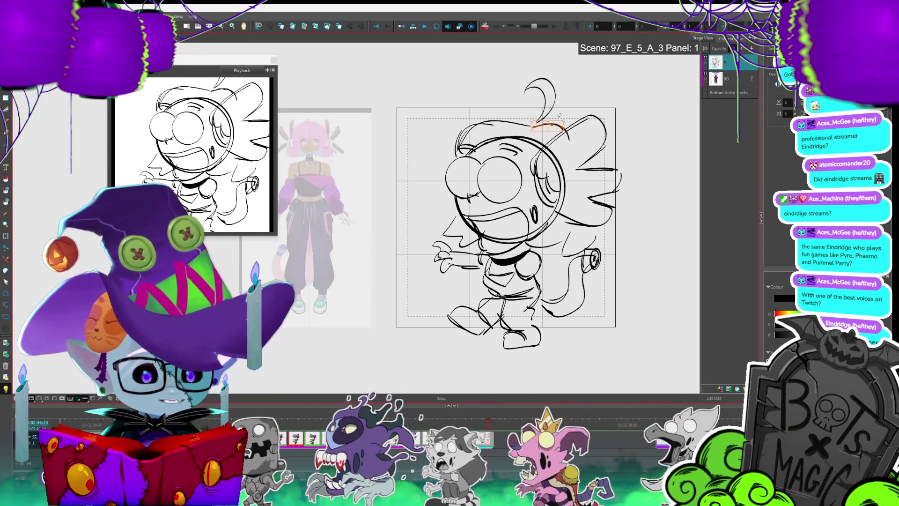
{"action": "left_click_drag", "start_coordinate": [559, 115], "coordinate": [575, 115]}
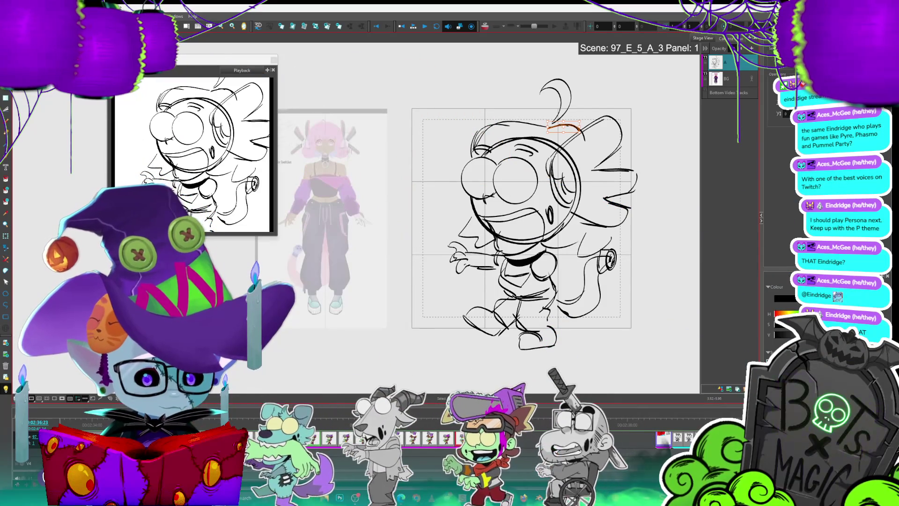
Step: Cut away the round helmet ring strokes circling the face with the Cutter
{"action": "left_click_drag", "start_coordinate": [520, 215], "coordinate": [540, 203]}
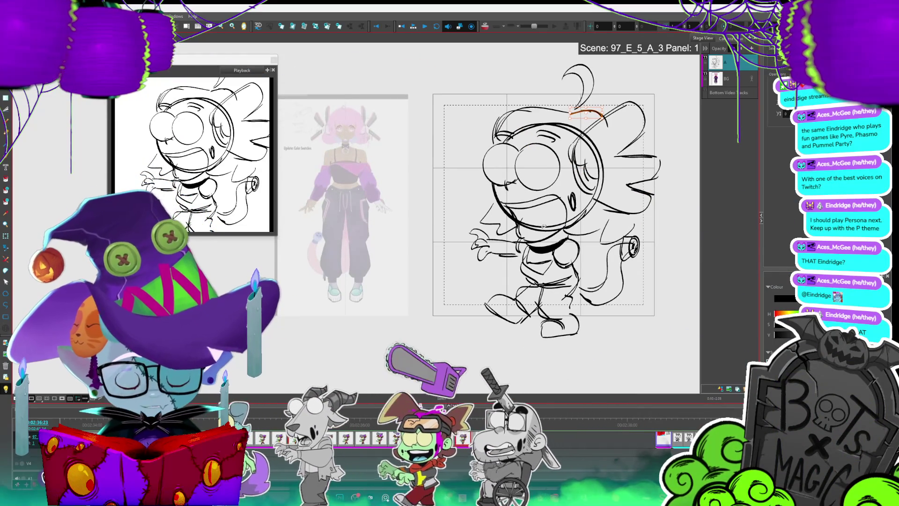
{"action": "key", "text": "alt+b"}
{"action": "key", "text": "alt+i"}
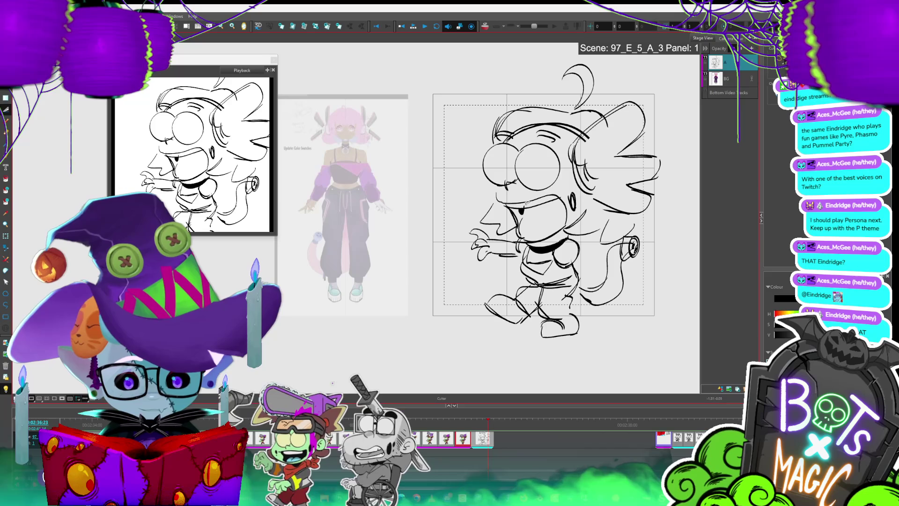
{"action": "key", "text": "alt+b"}
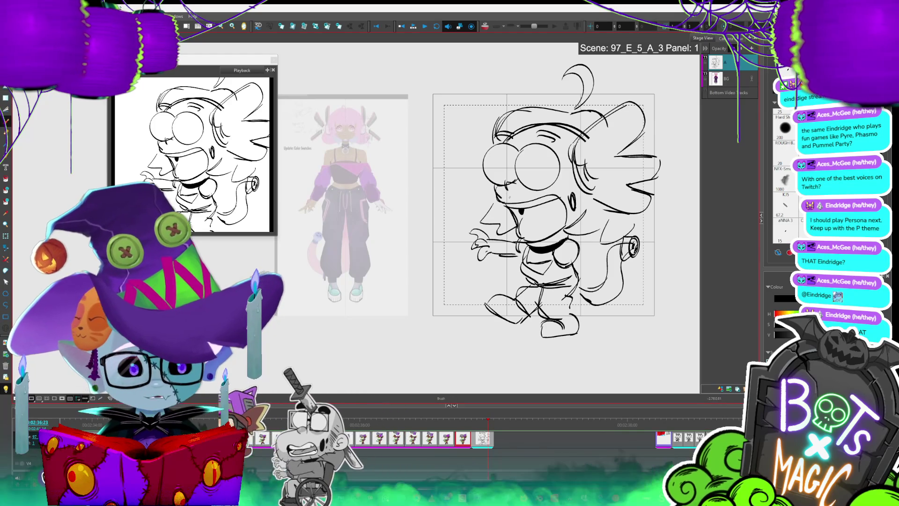
{"action": "left_click_drag", "start_coordinate": [543, 205], "coordinate": [506, 202]}
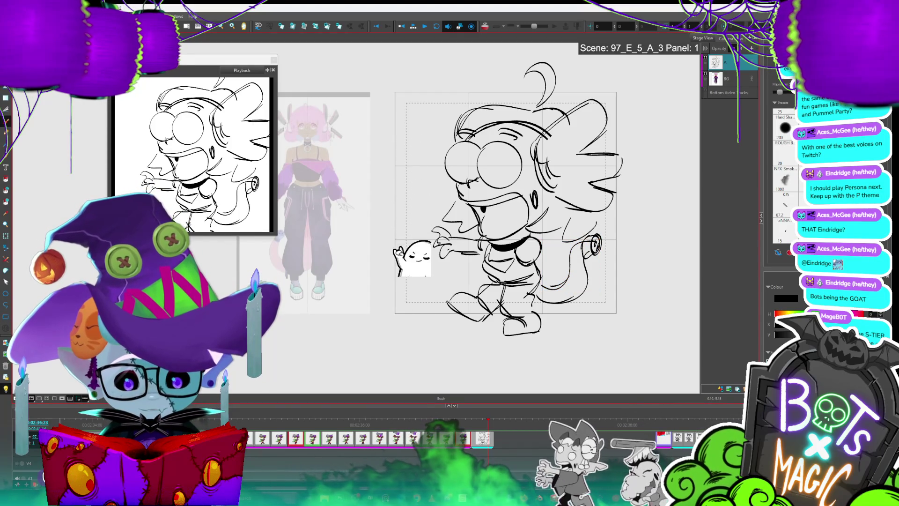
{"action": "left_click_drag", "start_coordinate": [505, 215], "coordinate": [527, 213]}
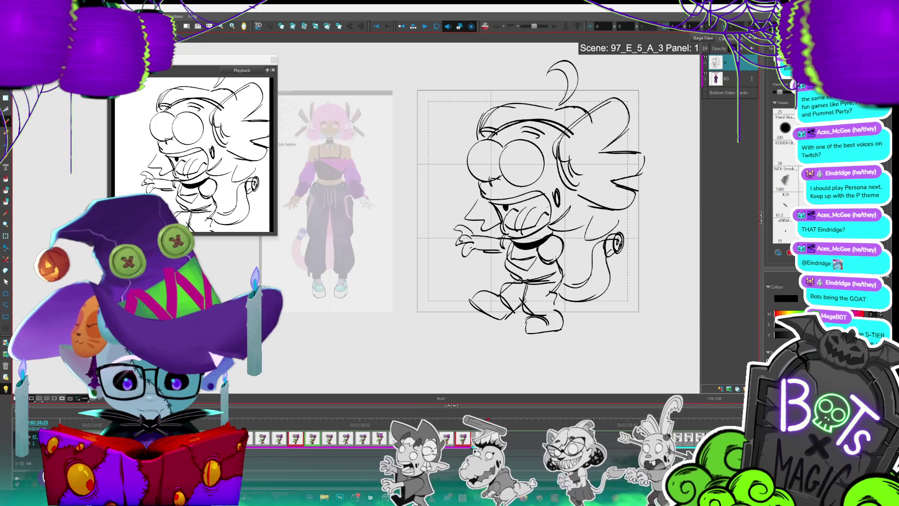
Step: Zoom out and recentre the walking-body sketch and colour reference to review the panel
{"action": "key", "text": "2"}
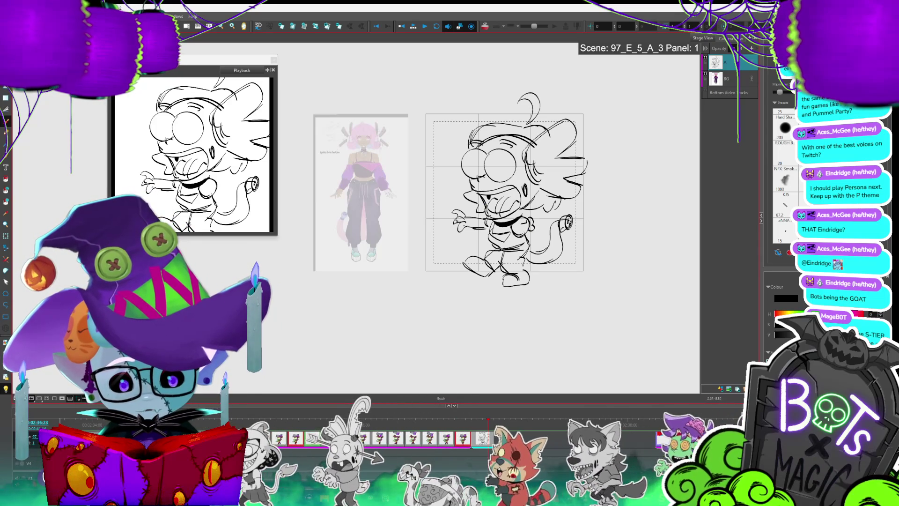
{"action": "key", "text": "alt+s"}
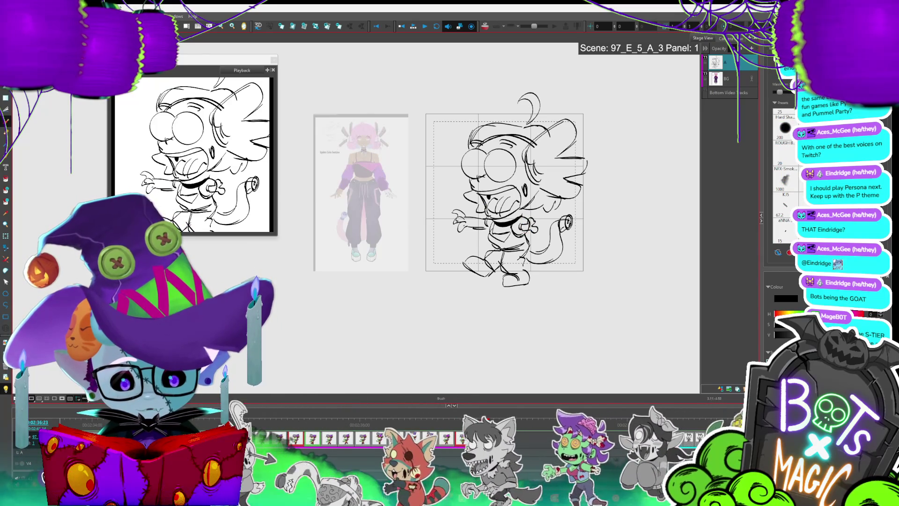
{"action": "scroll", "coordinate": [375, 180], "scroll_direction": "down", "scroll_amount": 1}
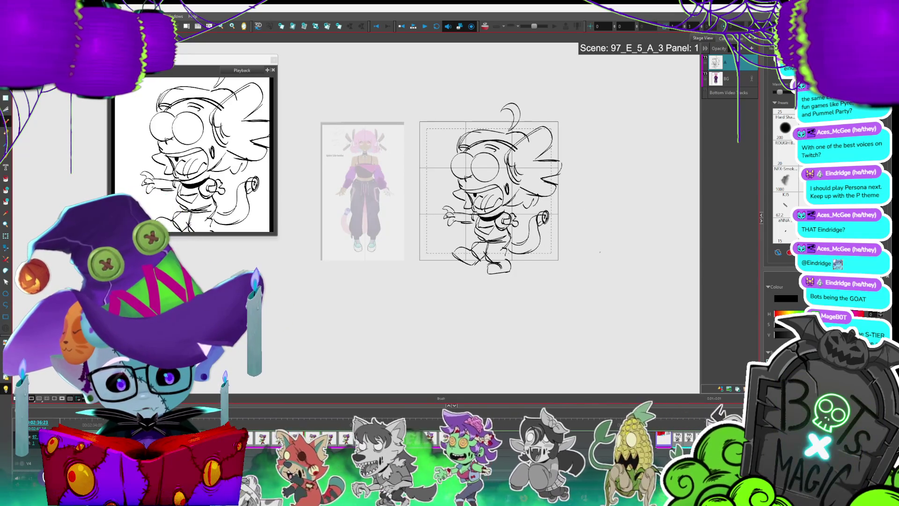
{"action": "left_click_drag", "start_coordinate": [468, 211], "coordinate": [428, 187]}
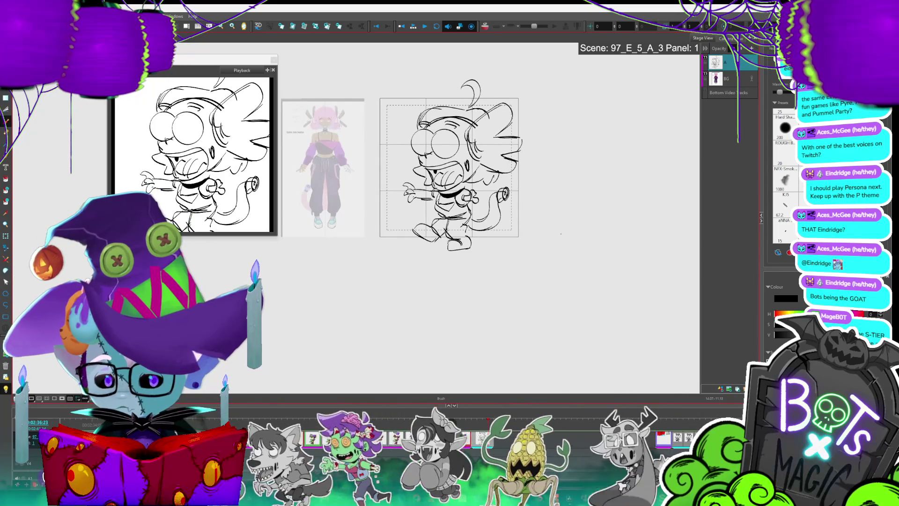
{"action": "scroll", "coordinate": [561, 233], "scroll_direction": "up", "scroll_amount": 5}
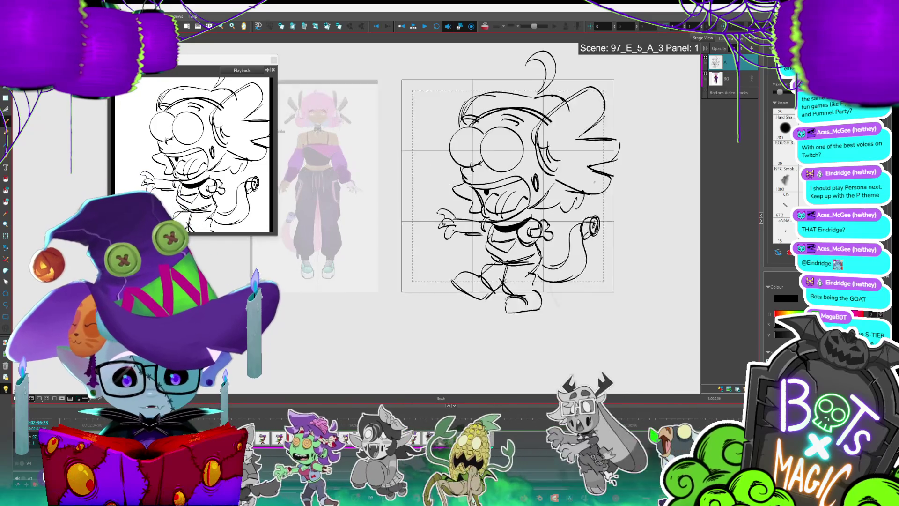
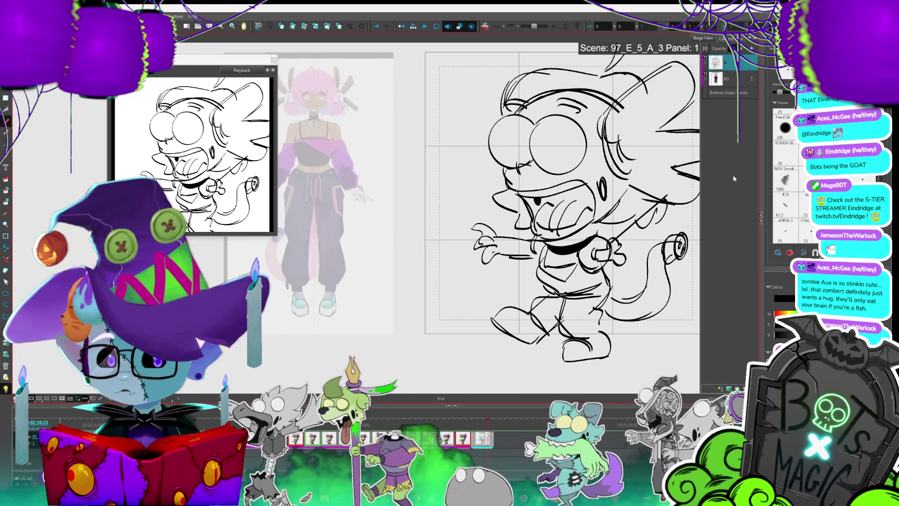
Step: Save the project and rework the stroke along the hair's right edge
{"action": "key", "text": "ctrl+s"}
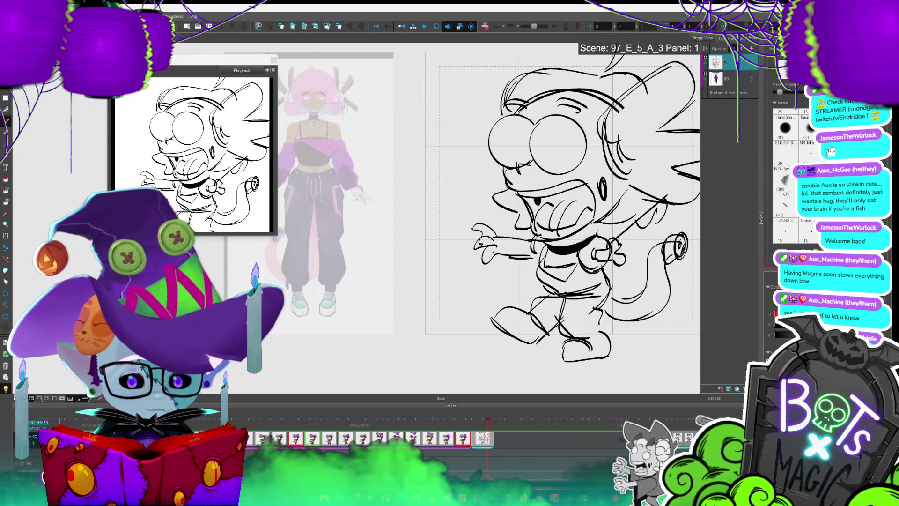
{"action": "left_click", "coordinate": [490, 428]}
{"action": "scroll", "coordinate": [597, 330], "scroll_direction": "down", "scroll_amount": 3}
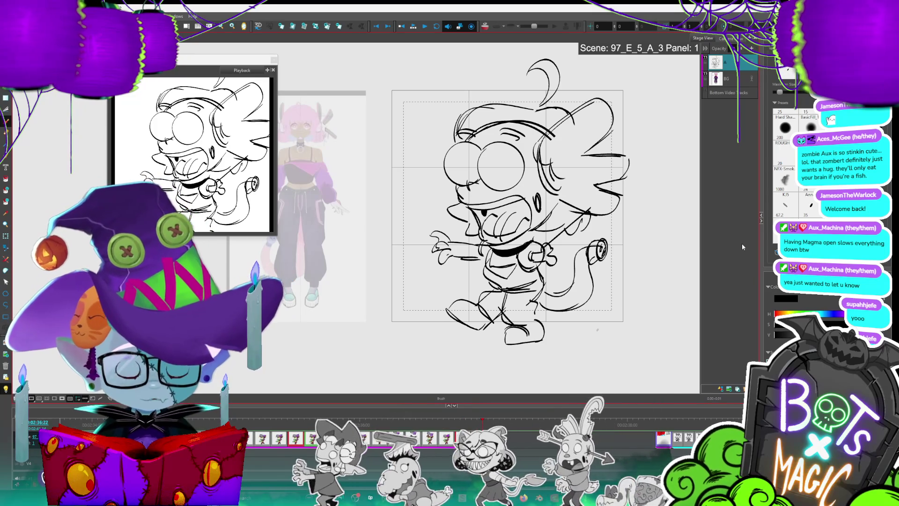
{"action": "left_click_drag", "start_coordinate": [625, 159], "coordinate": [627, 168]}
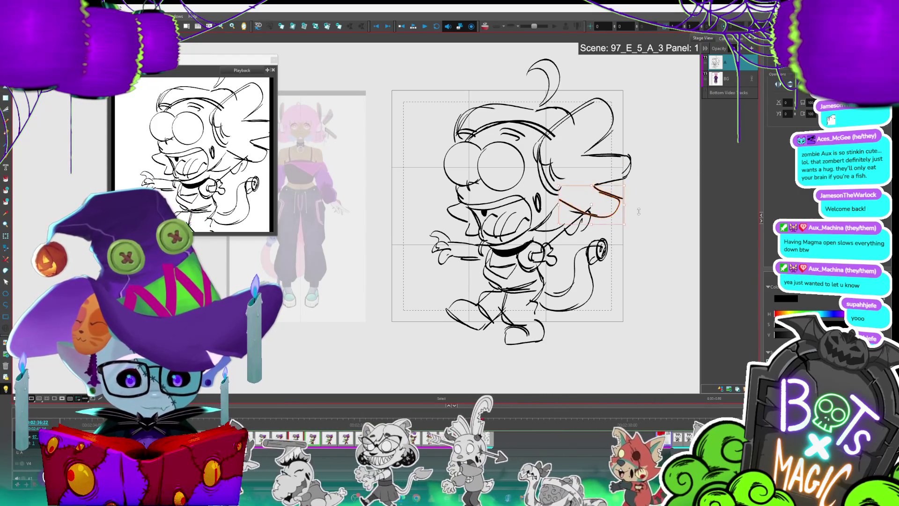
Step: Switch to selecting strokes and make the BG reference layer active
{"action": "key", "text": "alt+s"}
{"action": "scroll", "coordinate": [581, 192], "scroll_direction": "down", "scroll_amount": 2}
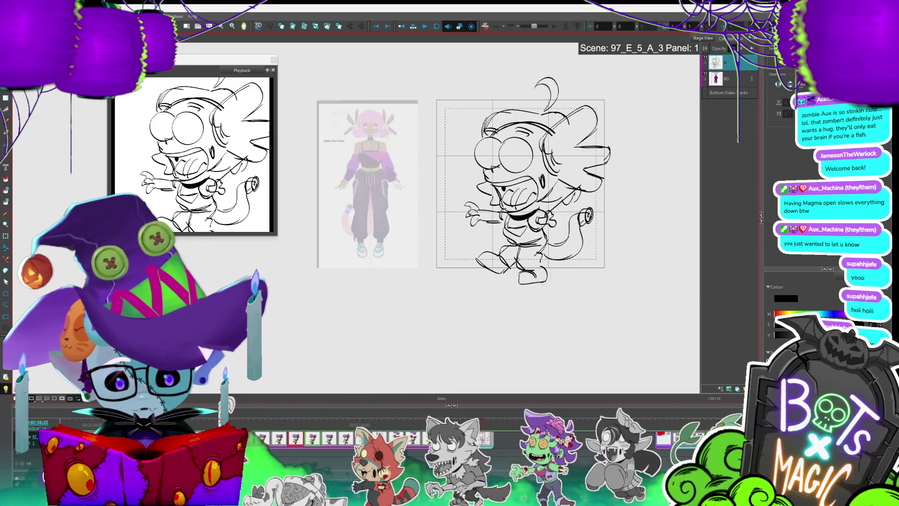
{"action": "left_click", "coordinate": [730, 75]}
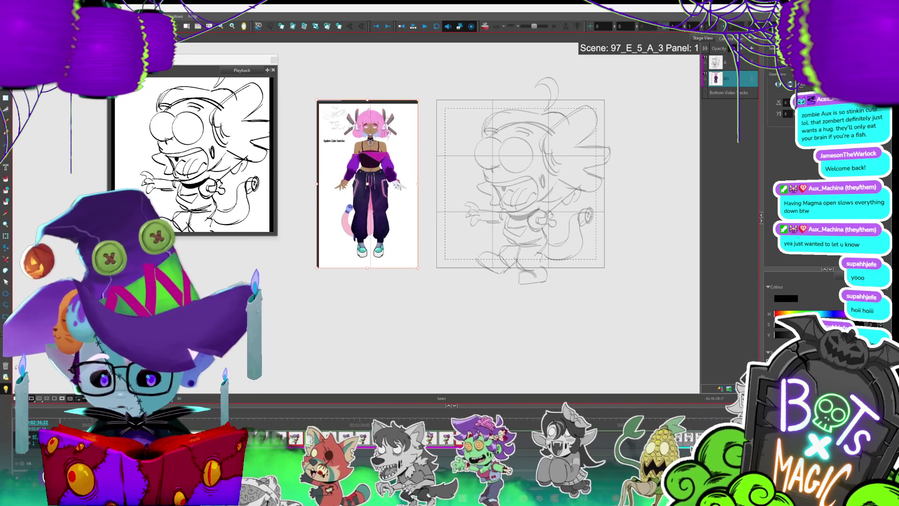
Step: Zoom in on the pink-haired reference, widen the Stage View, and centre the camera frame
{"action": "scroll", "coordinate": [345, 168], "scroll_direction": "up", "scroll_amount": 3}
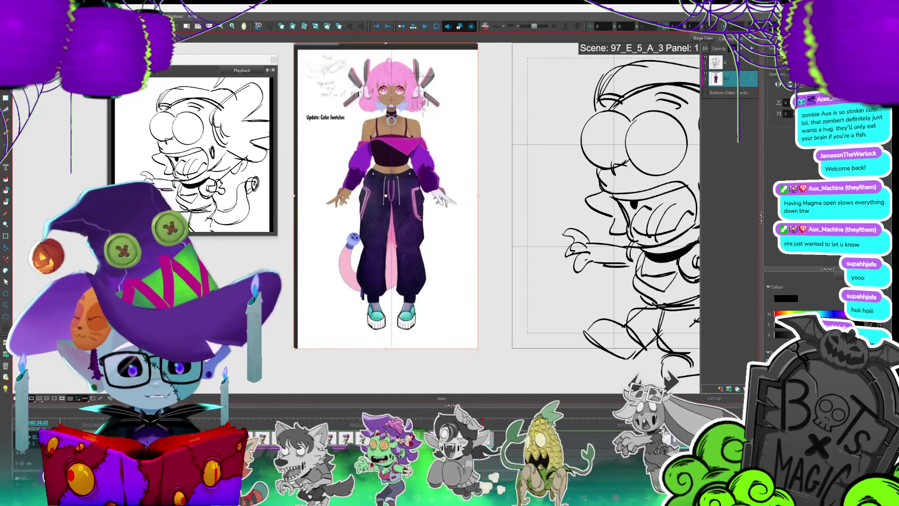
{"action": "left_click_drag", "start_coordinate": [763, 156], "coordinate": [791, 151]}
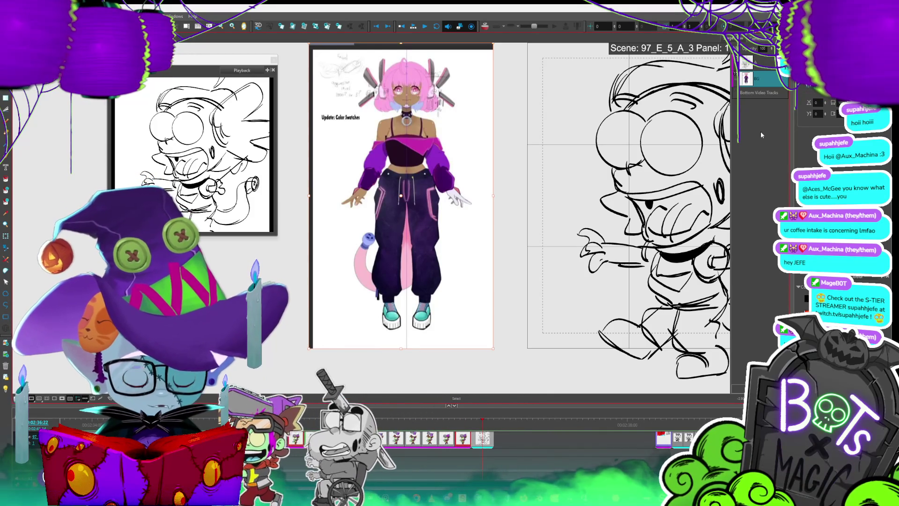
{"action": "key", "text": "shift+m"}
Step: Adjust the zoom so the reference and the sketch are both in view
{"action": "key", "text": "1"}
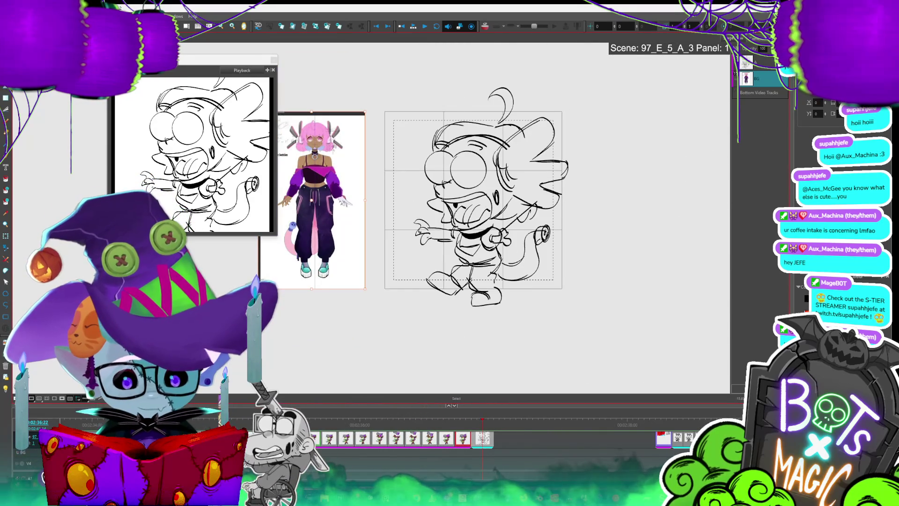
{"action": "key", "text": "shift+m"}
{"action": "key", "text": "2"}
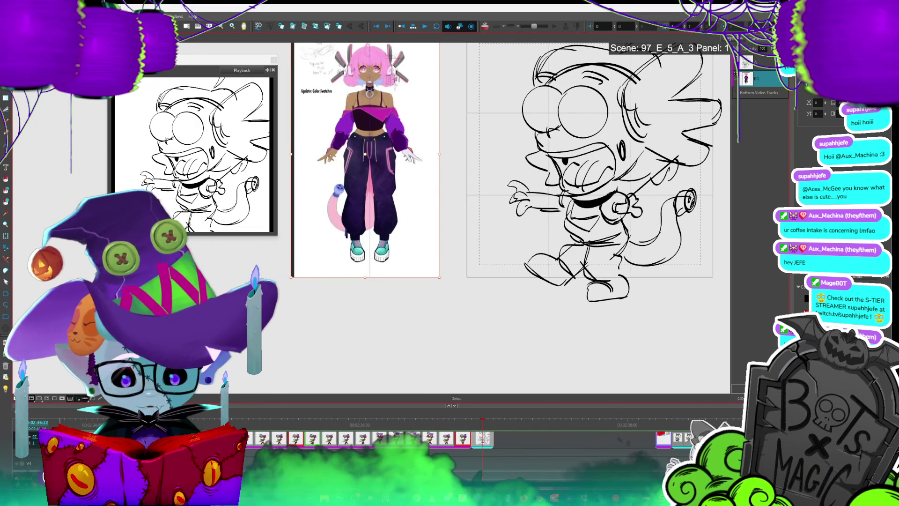
{"action": "scroll", "coordinate": [504, 187], "scroll_direction": "right", "scroll_amount": 1}
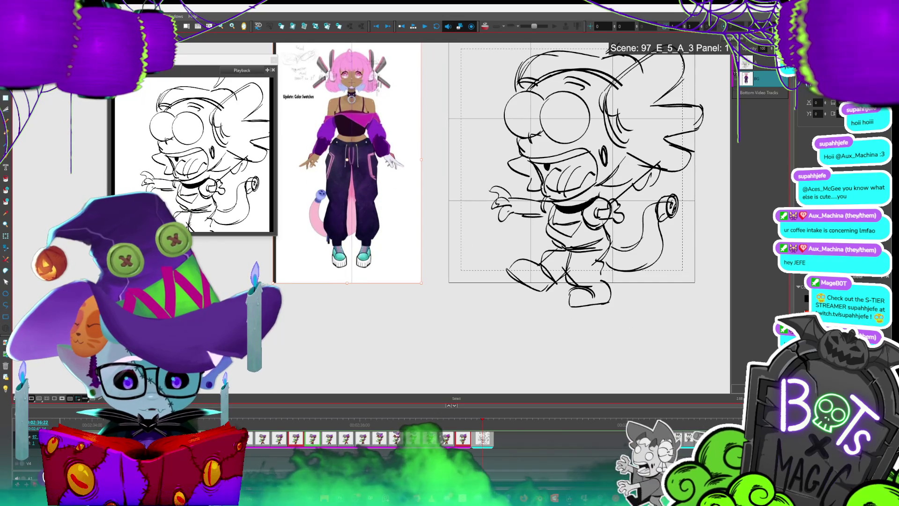
Step: Make the zombie sketch layer active and resume drawing with the Brush
{"action": "key", "text": "alt+b"}
{"action": "key", "text": "alt+s"}
{"action": "left_click", "coordinate": [758, 63]}
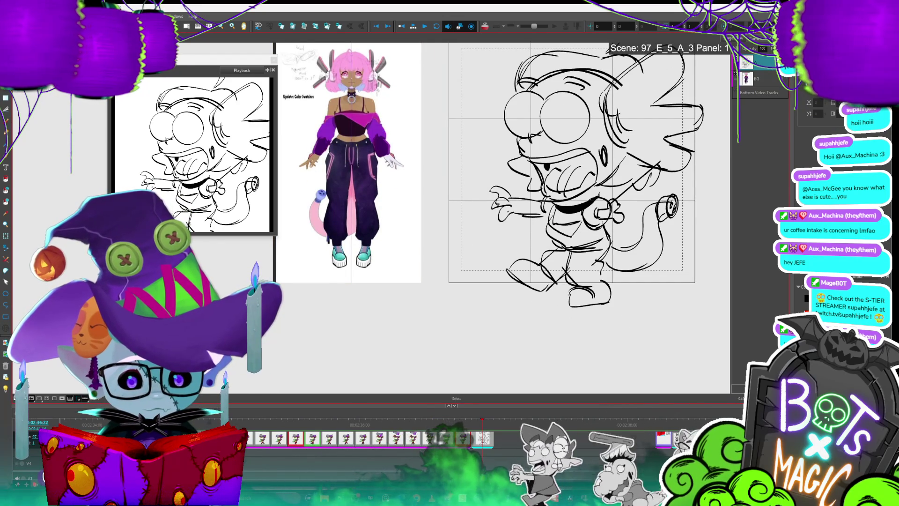
{"action": "key", "text": "alt+b"}
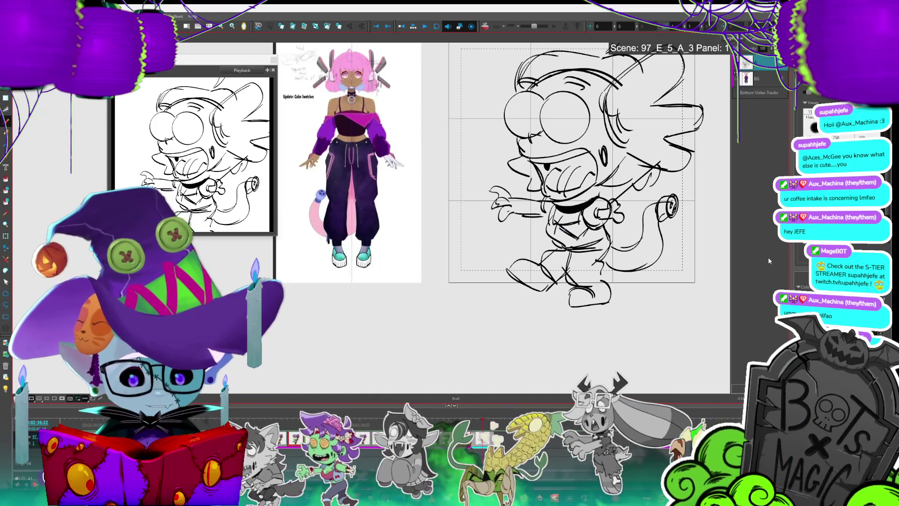
{"action": "scroll", "coordinate": [485, 175], "scroll_direction": "right", "scroll_amount": 2}
Step: Select the small stroke at the hand, then deselect it
{"action": "key", "text": "alt+t"}
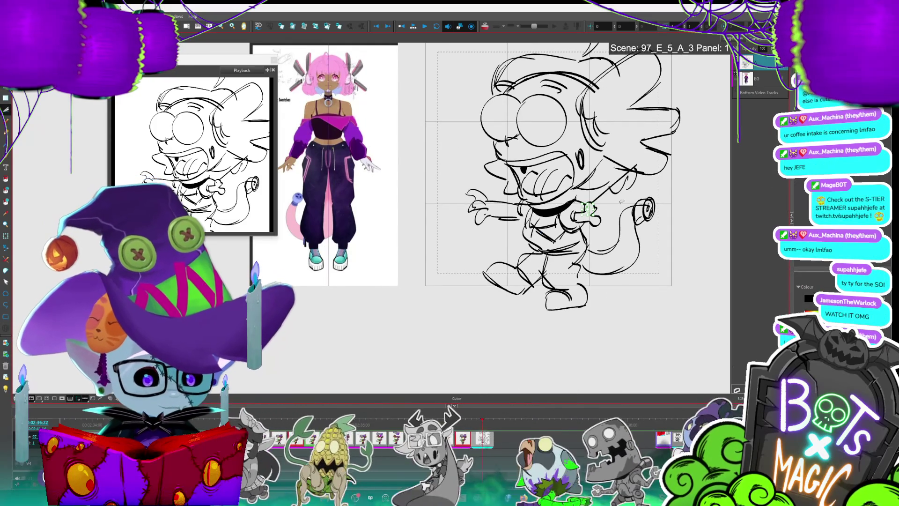
{"action": "key", "text": "alt+b"}
{"action": "key", "text": "alt+s"}
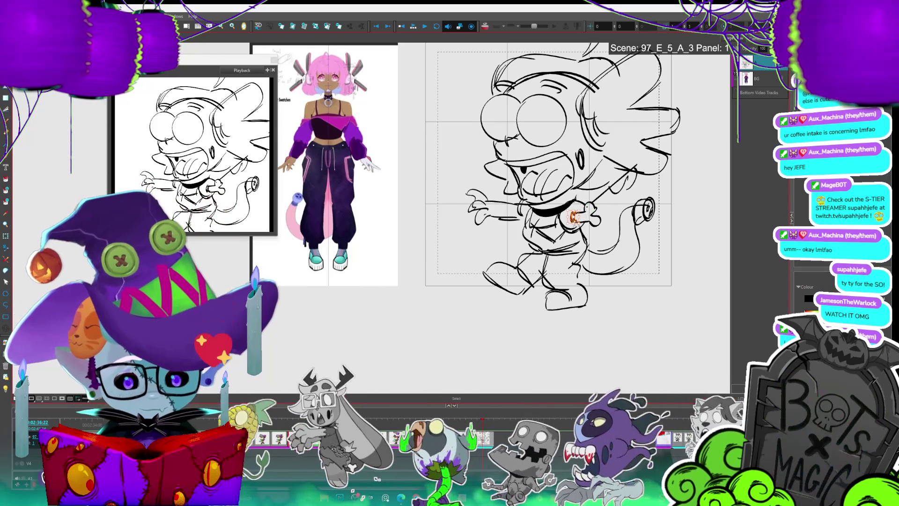
{"action": "left_click", "coordinate": [574, 216]}
{"action": "left_click", "coordinate": [606, 204]}
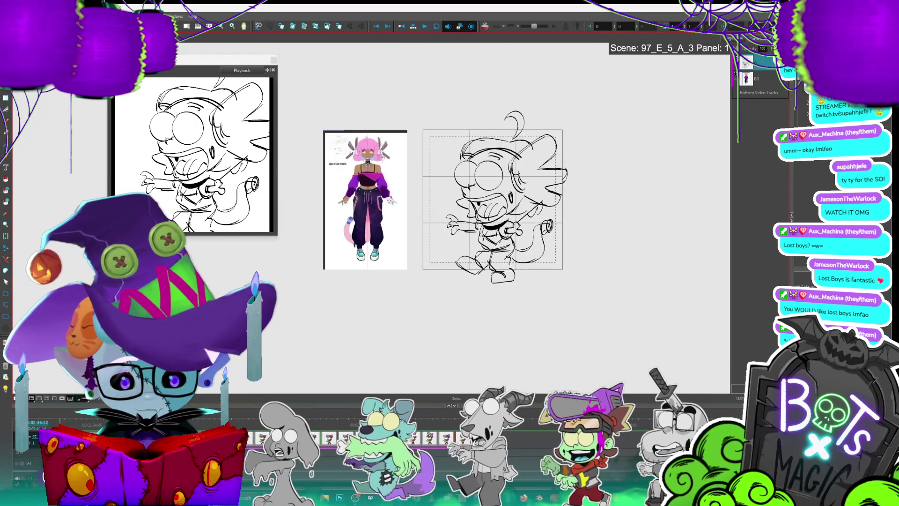
Step: Draw a diagonal spear across the zombie's waist with a spearhead and end loop
{"action": "key", "text": "alt+b"}
{"action": "left_click_drag", "start_coordinate": [486, 227], "coordinate": [568, 228]}
{"action": "mouse_move", "coordinate": [487, 231]}
{"action": "left_mouse_down"}
{"action": "mouse_move", "coordinate": [643, 202]}
{"action": "mouse_move", "coordinate": [638, 186]}
{"action": "left_mouse_up"}
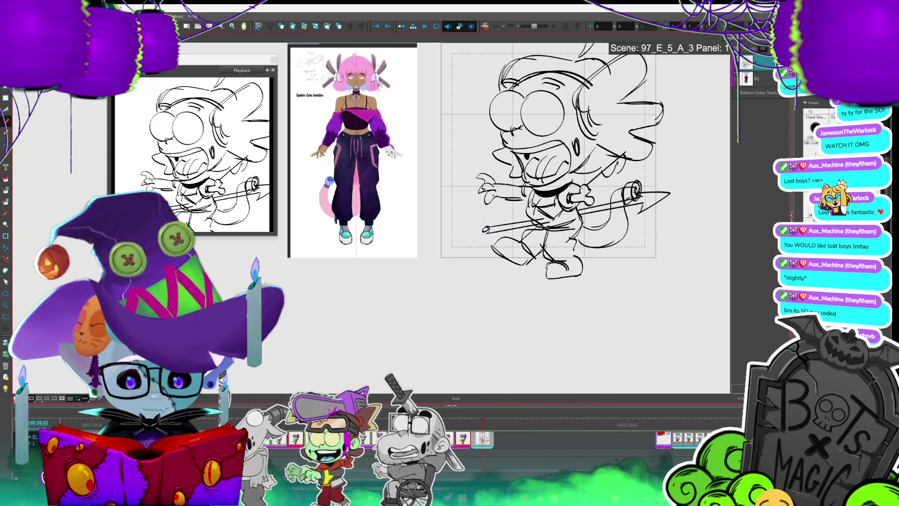
{"action": "left_click_drag", "start_coordinate": [489, 227], "coordinate": [487, 226]}
{"action": "key", "text": "alt+s"}
{"action": "left_click", "coordinate": [543, 221]}
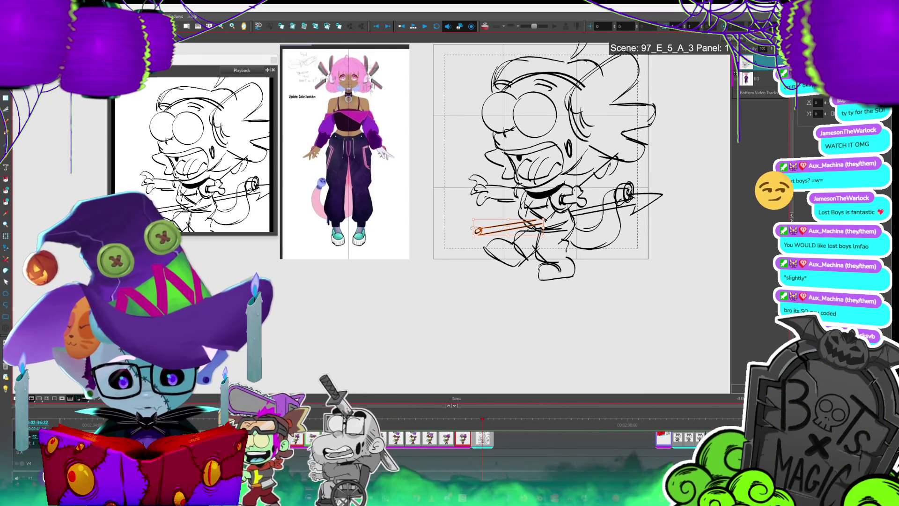
{"action": "left_click", "coordinate": [478, 243]}
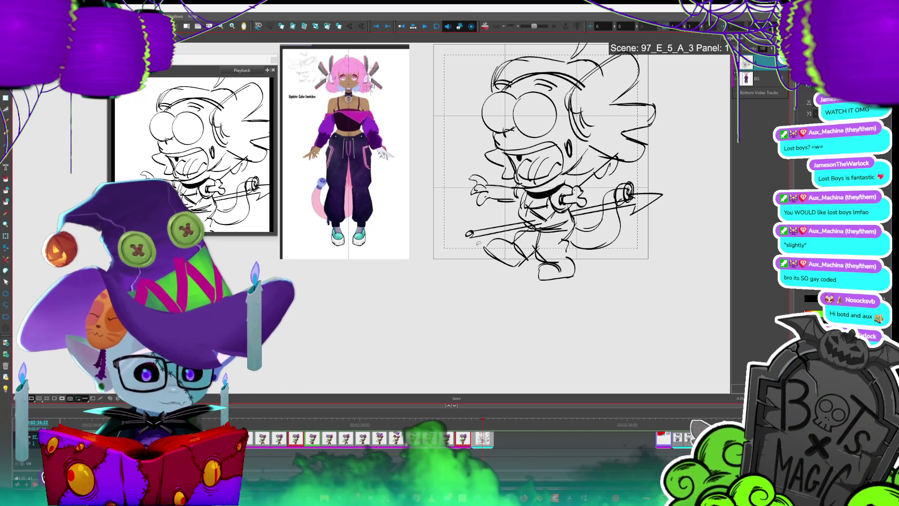
Step: Add a curved line inside the head and a short stroke in the hair
{"action": "scroll", "coordinate": [538, 164], "scroll_direction": "up", "scroll_amount": 2}
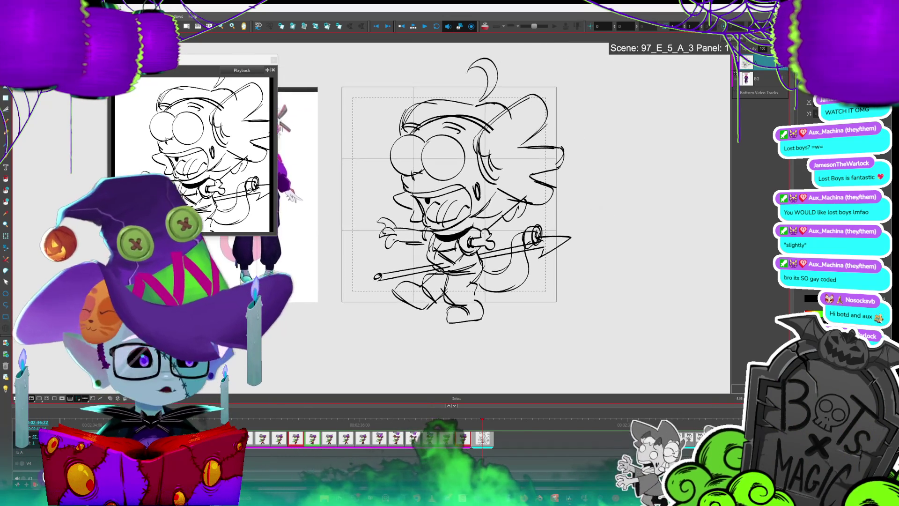
{"action": "scroll", "coordinate": [515, 188], "scroll_direction": "down", "scroll_amount": 2}
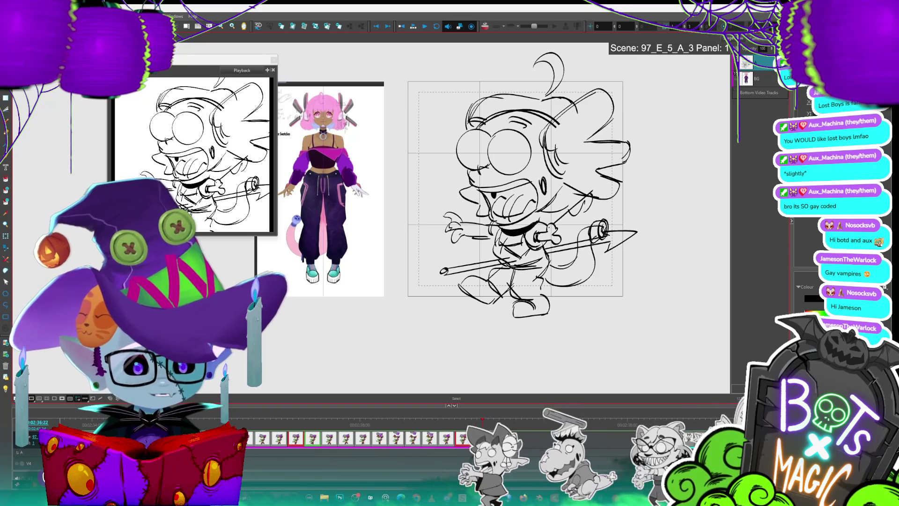
{"action": "key", "text": "1"}
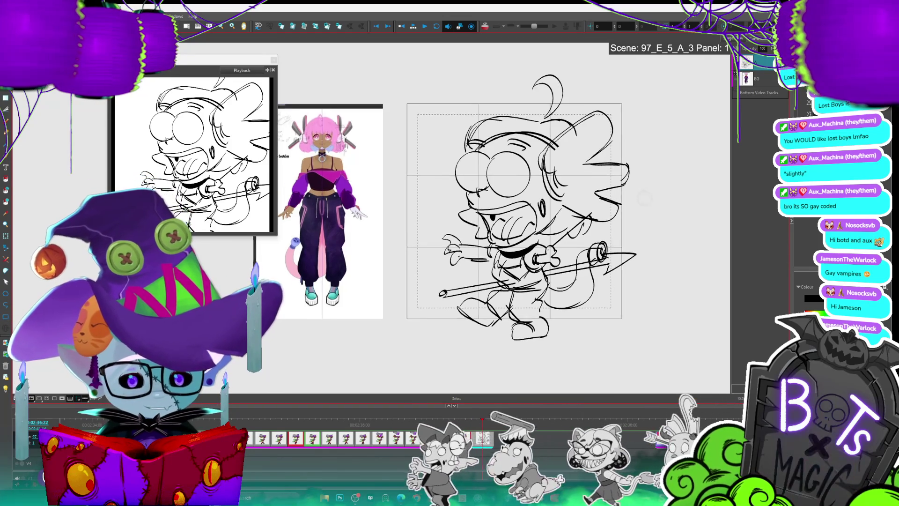
{"action": "key", "text": "alt+b"}
{"action": "left_click_drag", "start_coordinate": [515, 162], "coordinate": [538, 201]}
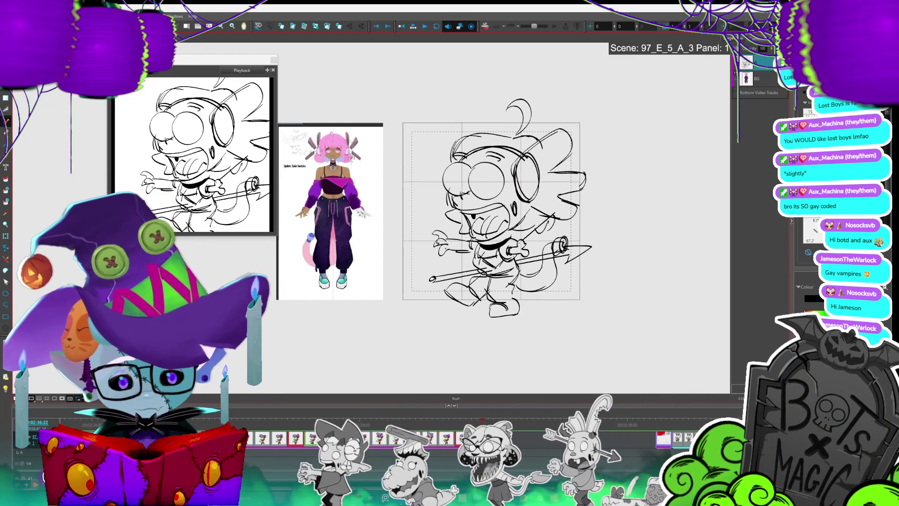
{"action": "mouse_move", "coordinate": [552, 139]}
{"action": "left_mouse_down"}
{"action": "mouse_move", "coordinate": [558, 160]}
{"action": "mouse_move", "coordinate": [560, 128]}
{"action": "left_mouse_up"}
Step: Trim stray hair strokes with the Cutter and zoom out to the whole sketch
{"action": "key", "text": "alt+t"}
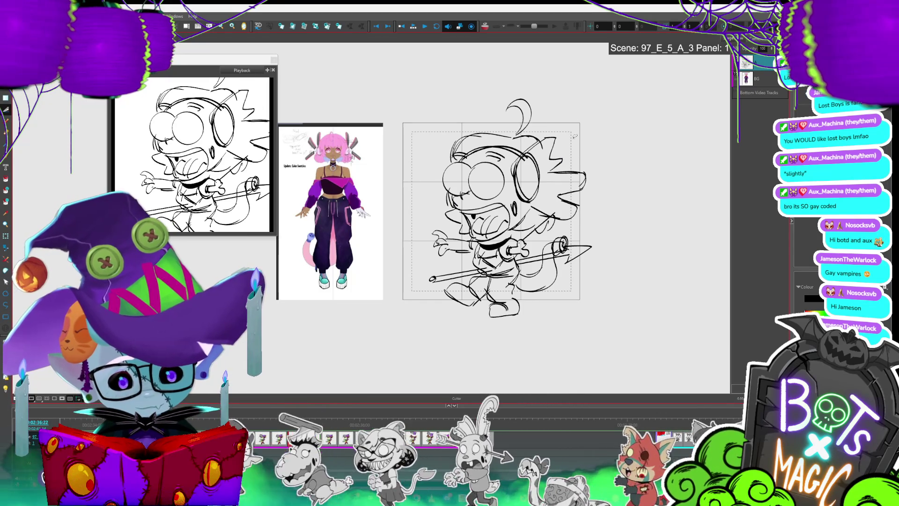
{"action": "key", "text": "alt+b"}
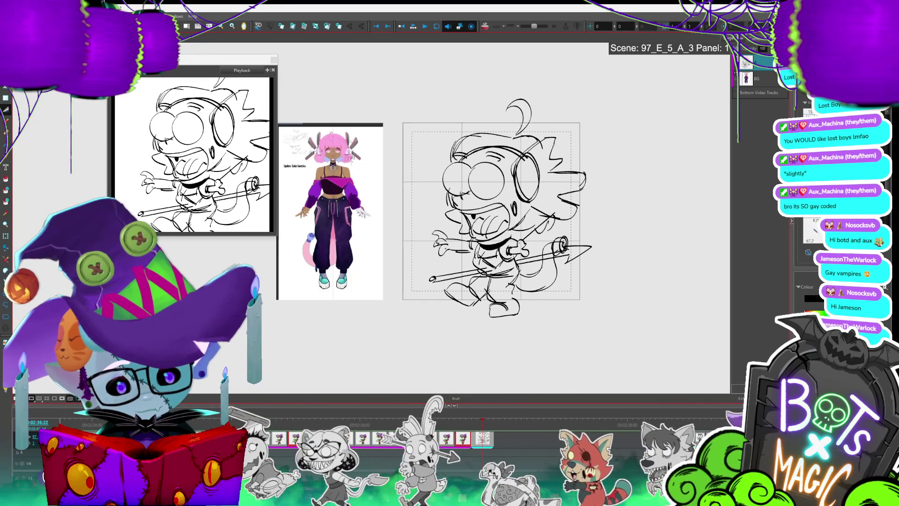
{"action": "key", "text": "alt+i"}
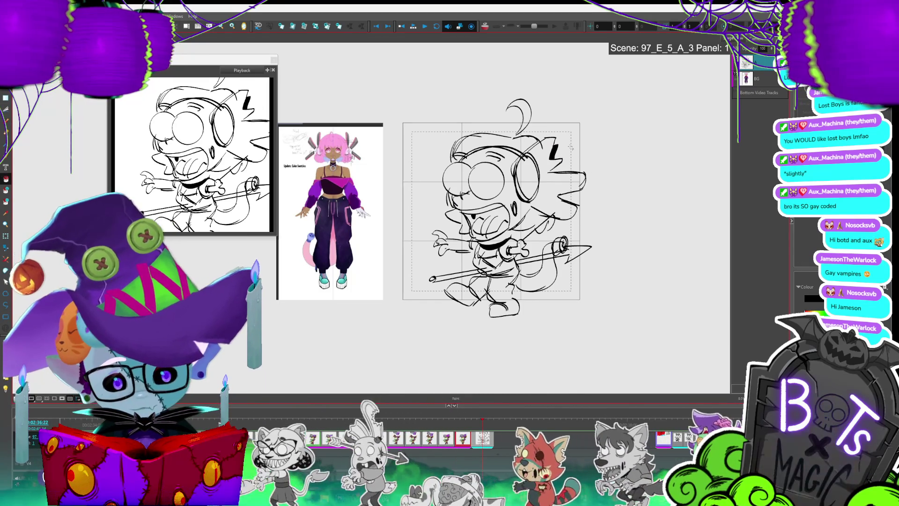
{"action": "key", "text": "1"}
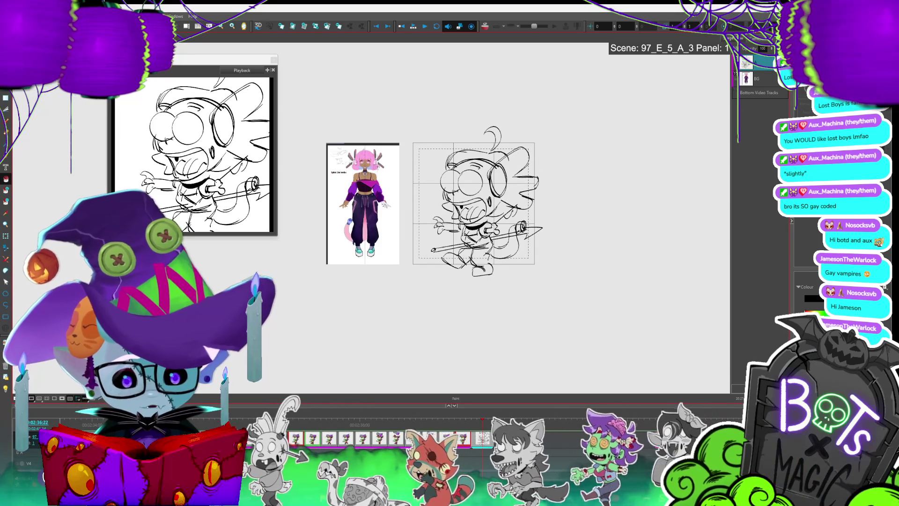
Step: Undo the old curl above the head and draw a new one
{"action": "key", "text": "alt+s"}
{"action": "key", "text": "alt+b"}
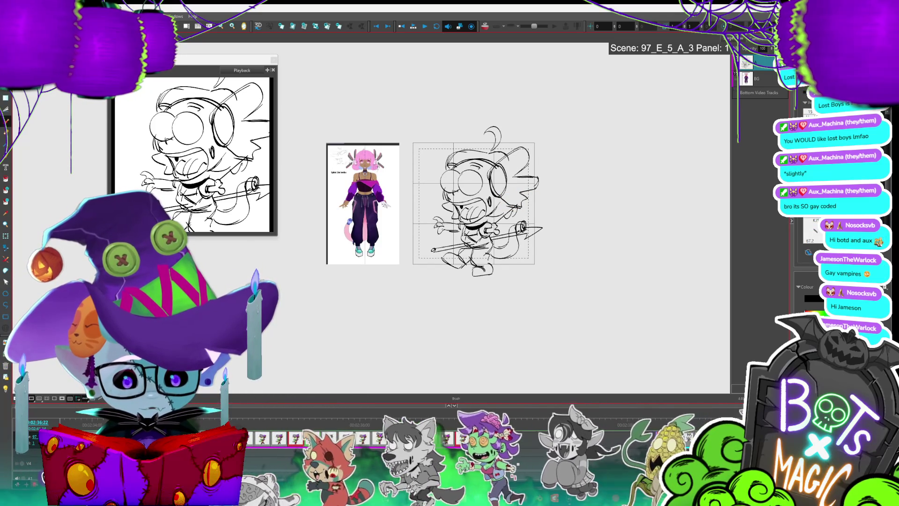
{"action": "key", "text": "2"}
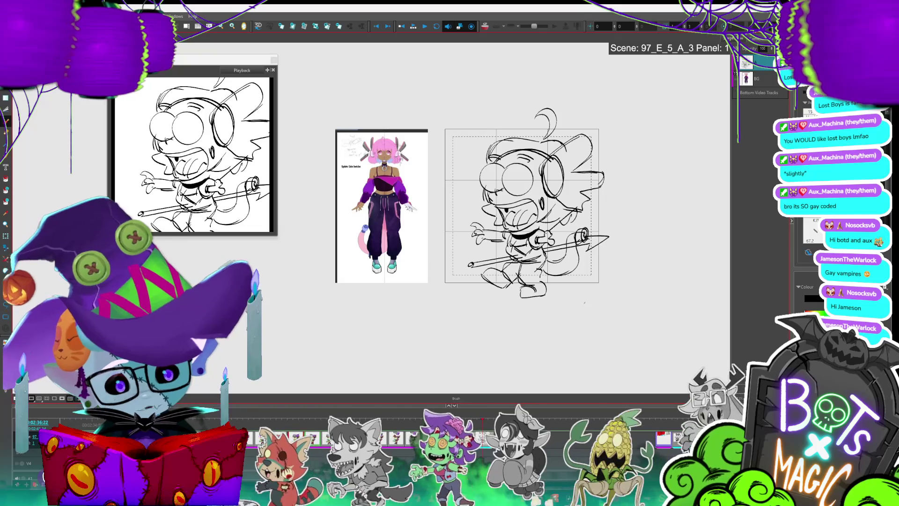
{"action": "left_click_drag", "start_coordinate": [570, 302], "coordinate": [569, 330]}
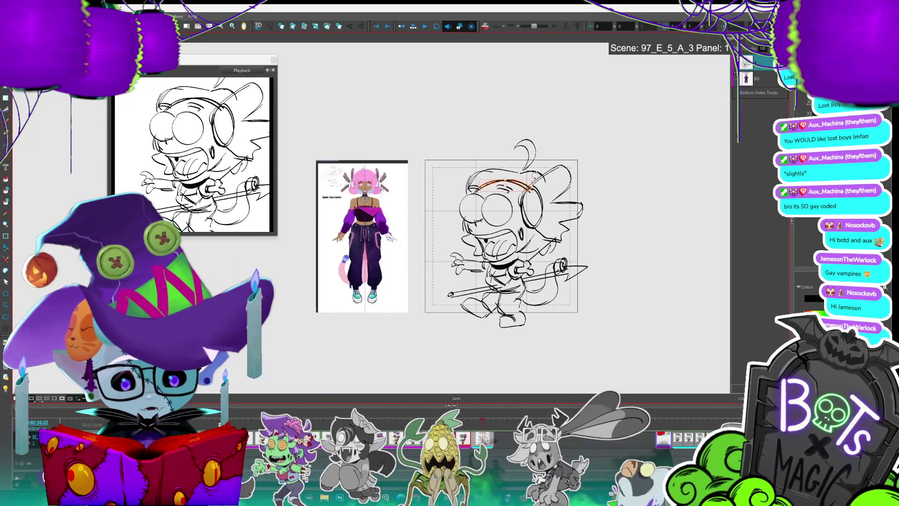
{"action": "key", "text": "ctrl+z"}
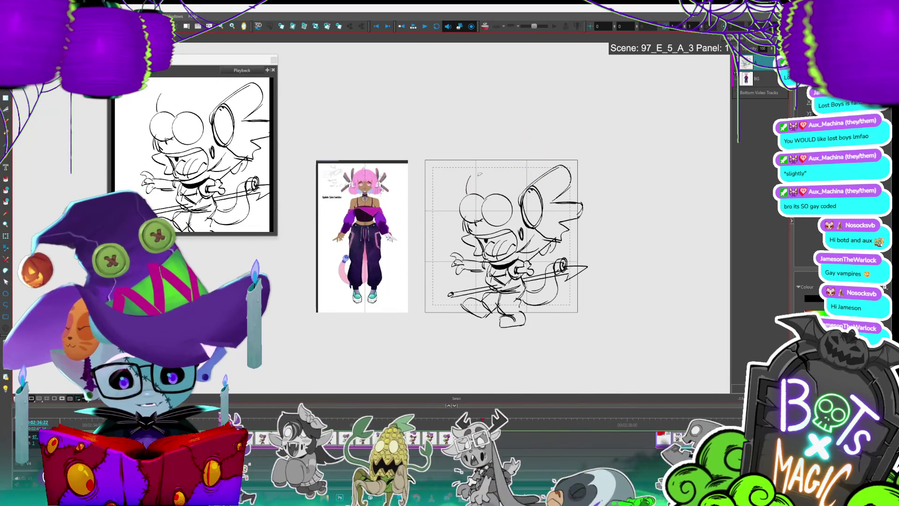
{"action": "key", "text": "alt+b"}
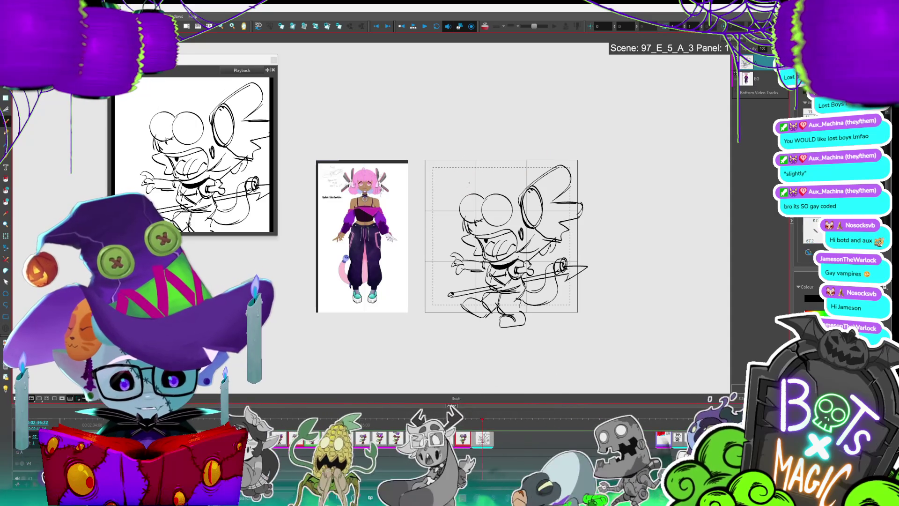
{"action": "mouse_move", "coordinate": [459, 198]}
{"action": "left_mouse_down"}
{"action": "mouse_move", "coordinate": [465, 175]}
{"action": "mouse_move", "coordinate": [533, 168]}
{"action": "left_mouse_up"}
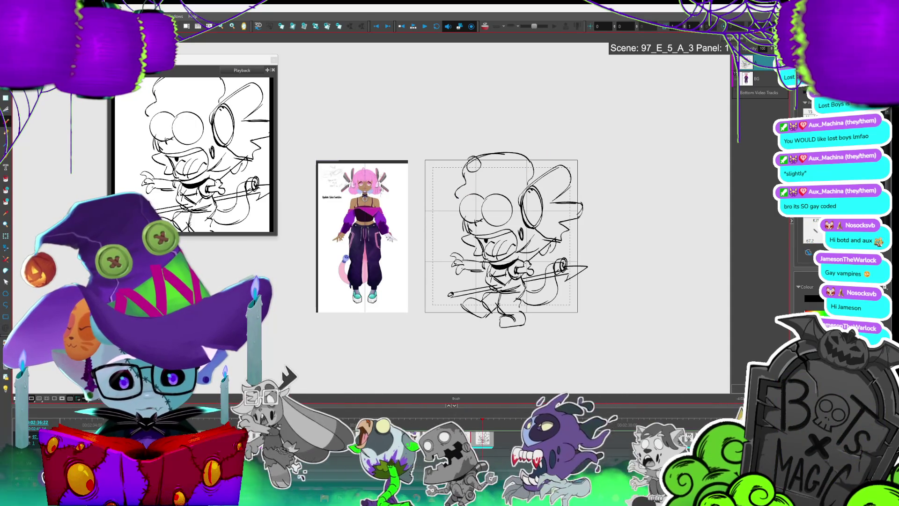
Step: Undo the new loop and leftover mark, then draw a small dot on top of the head
{"action": "key", "text": "ctrl+z"}
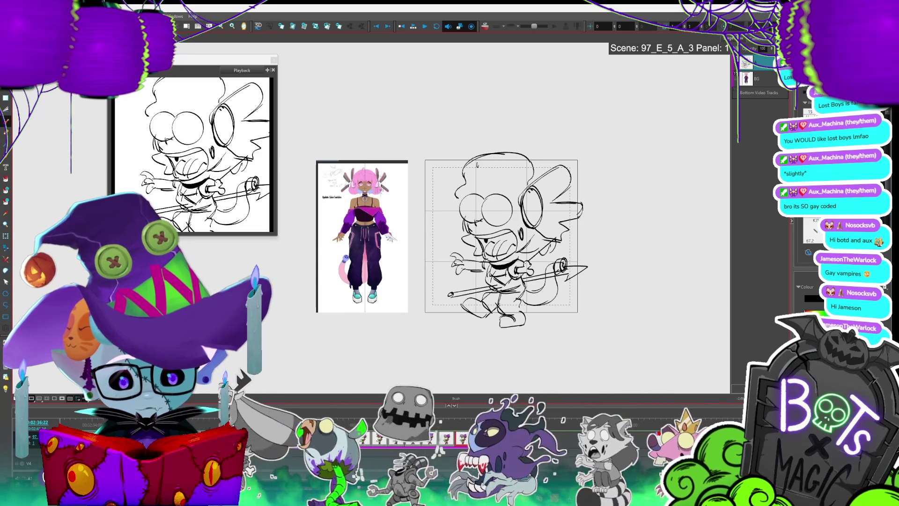
{"action": "key", "text": "ctrl+z"}
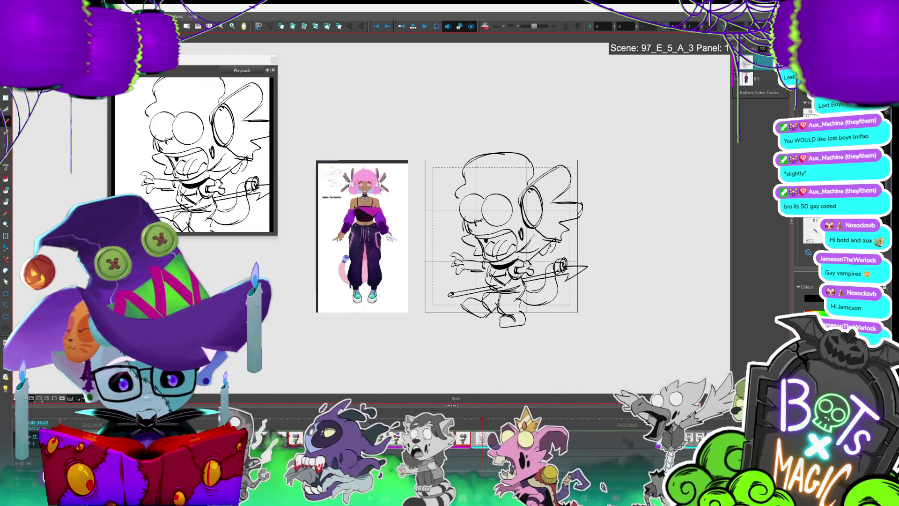
{"action": "left_click_drag", "start_coordinate": [470, 165], "coordinate": [473, 165]}
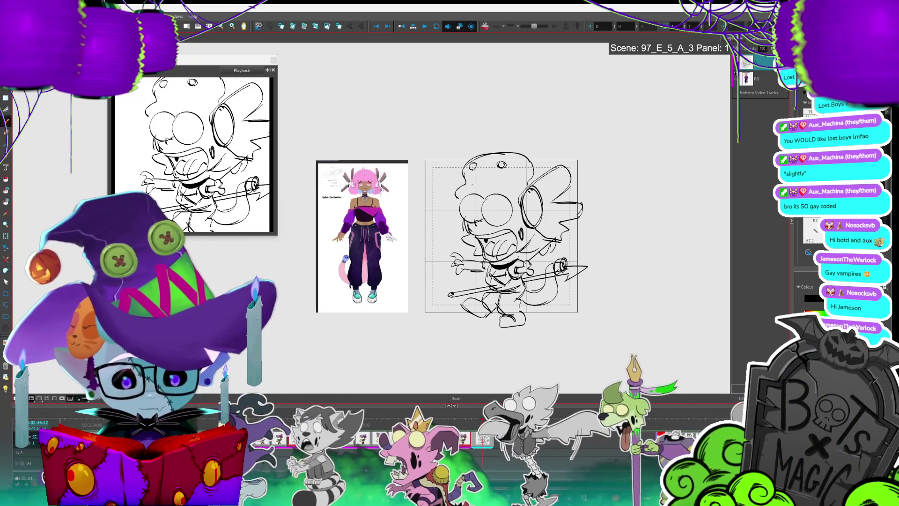
{"action": "scroll", "coordinate": [389, 276], "scroll_direction": "up", "scroll_amount": 3}
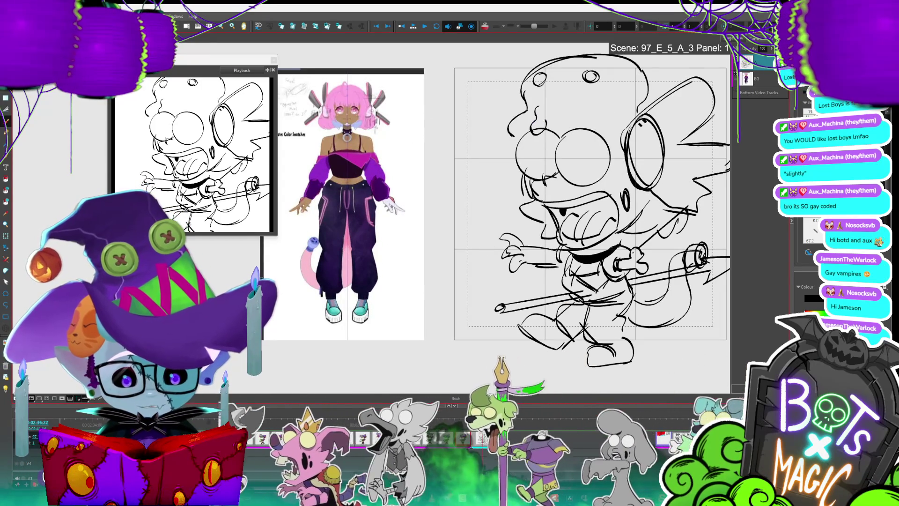
Step: Sketch drips along the head top, rework the right hair strokes, and add an upward mark
{"action": "mouse_move", "coordinate": [533, 108]}
{"action": "left_mouse_down"}
{"action": "mouse_move", "coordinate": [545, 127]}
{"action": "mouse_move", "coordinate": [517, 135]}
{"action": "left_mouse_up"}
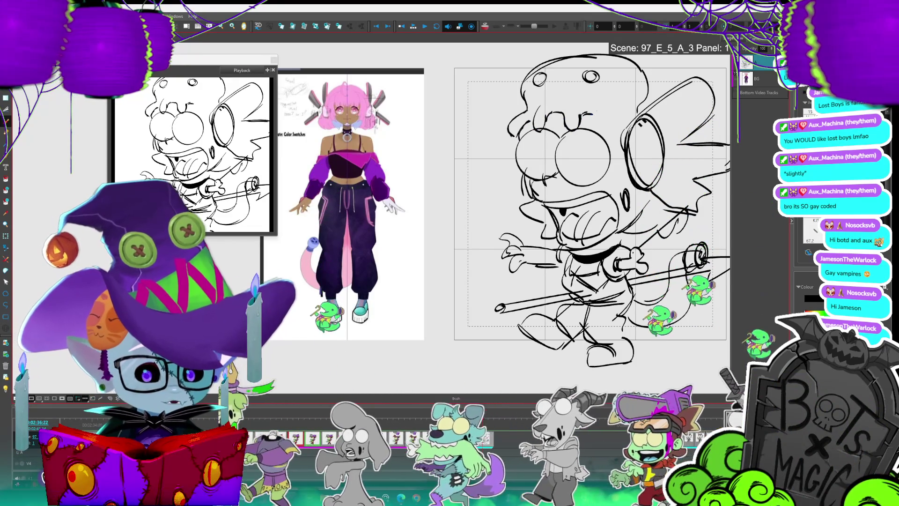
{"action": "left_click_drag", "start_coordinate": [589, 115], "coordinate": [609, 126]}
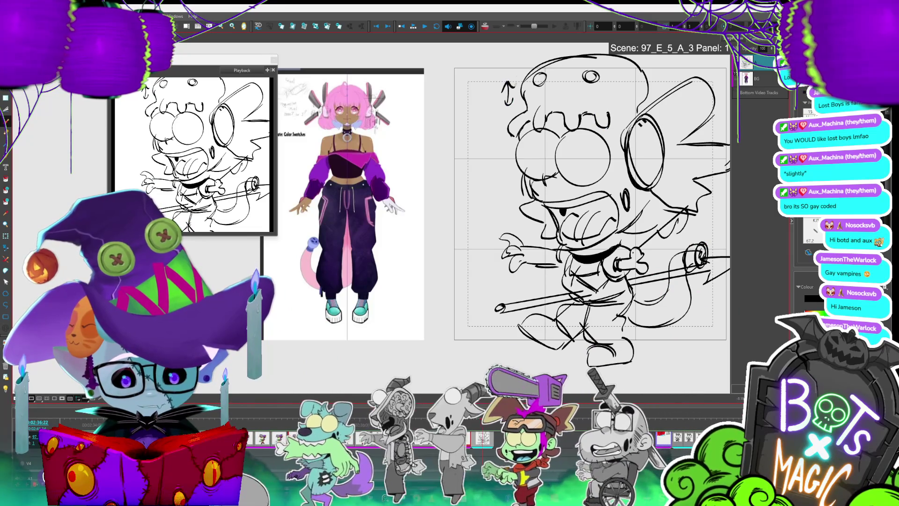
{"action": "left_click_drag", "start_coordinate": [507, 104], "coordinate": [508, 83]}
Step: Select the hat and hair strokes on top and test stretching the head top upward
{"action": "left_click_drag", "start_coordinate": [498, 51], "coordinate": [653, 140]}
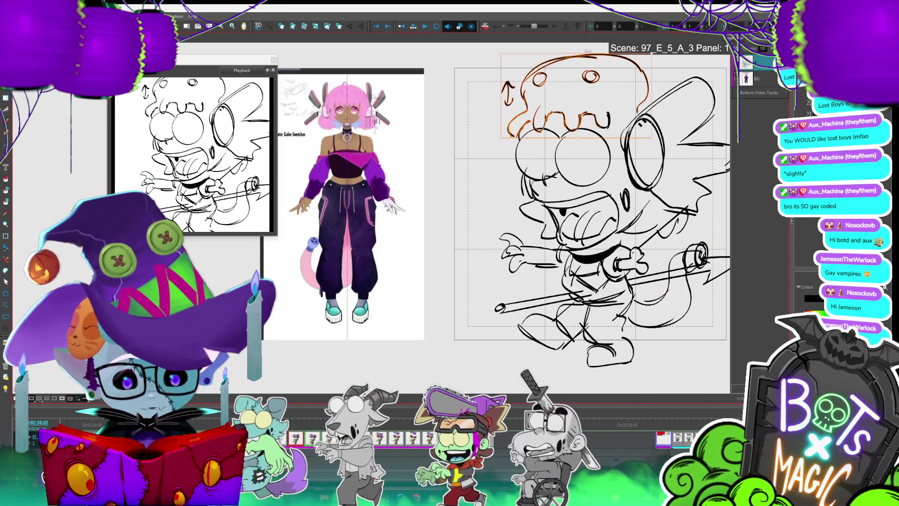
{"action": "left_click_drag", "start_coordinate": [578, 52], "coordinate": [578, 55]}
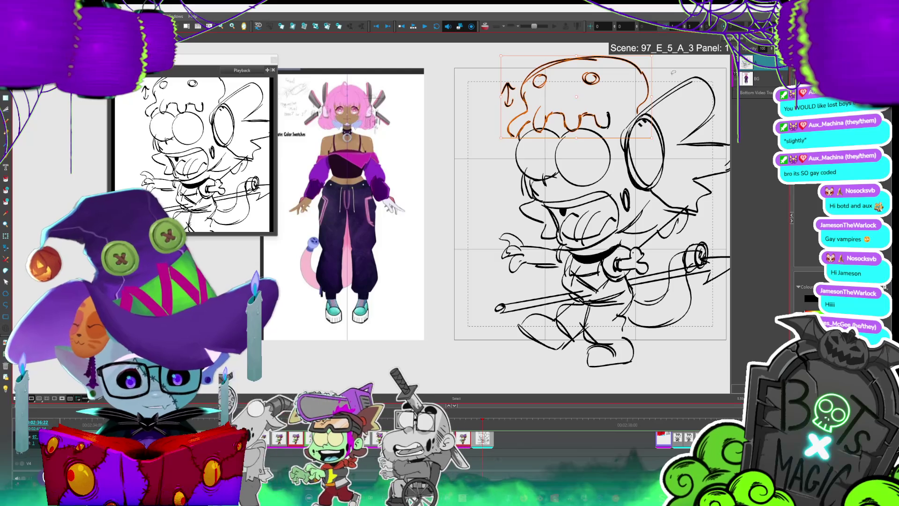
{"action": "left_click", "coordinate": [674, 68]}
{"action": "scroll", "coordinate": [674, 69], "scroll_direction": "right", "scroll_amount": 3}
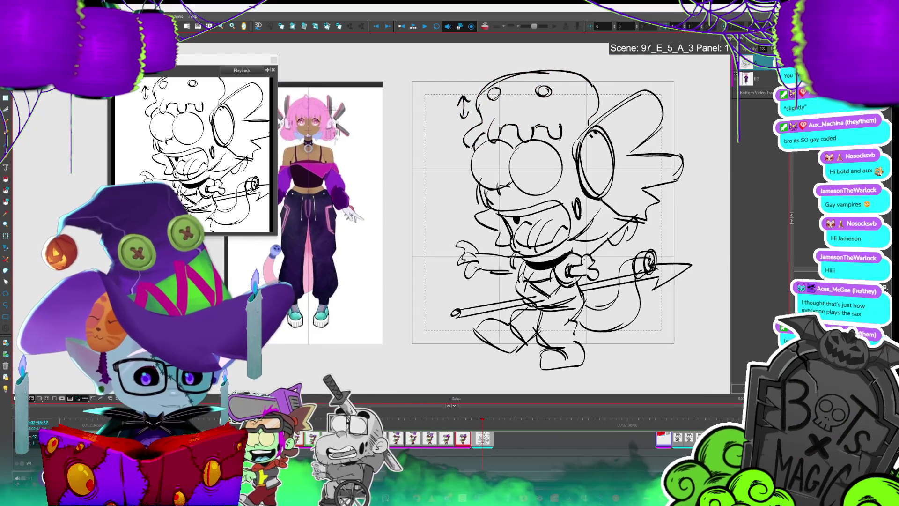
Step: Draw a vertical line on the sketch and zoom out to see it all
{"action": "key", "text": "alt+b"}
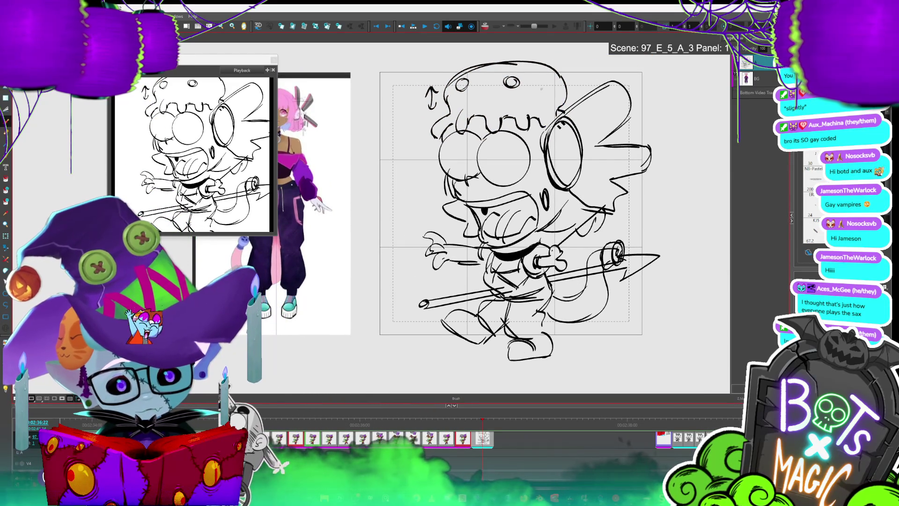
{"action": "left_click_drag", "start_coordinate": [578, 191], "coordinate": [588, 270]}
{"action": "key", "text": "alt+s"}
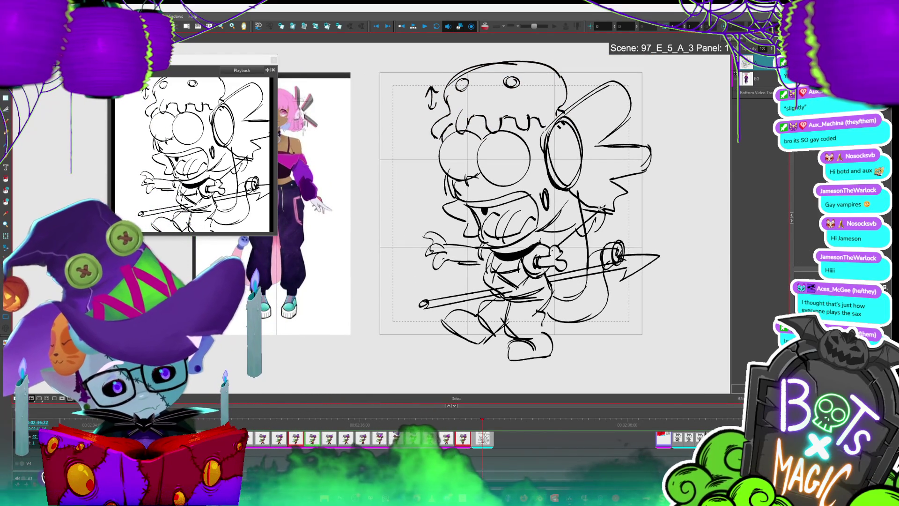
{"action": "key", "text": "minus"}
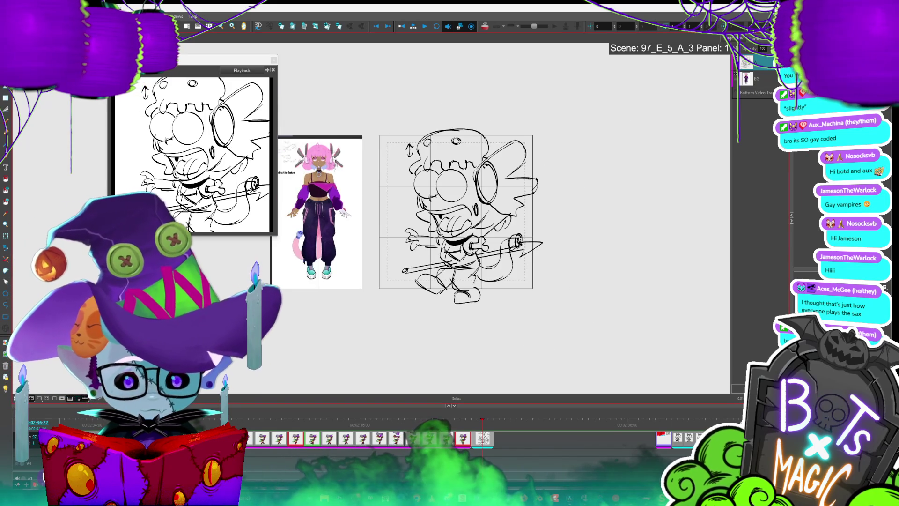
Step: Undo the two curves above the head and select the remaining curl there
{"action": "key", "text": "alt+b"}
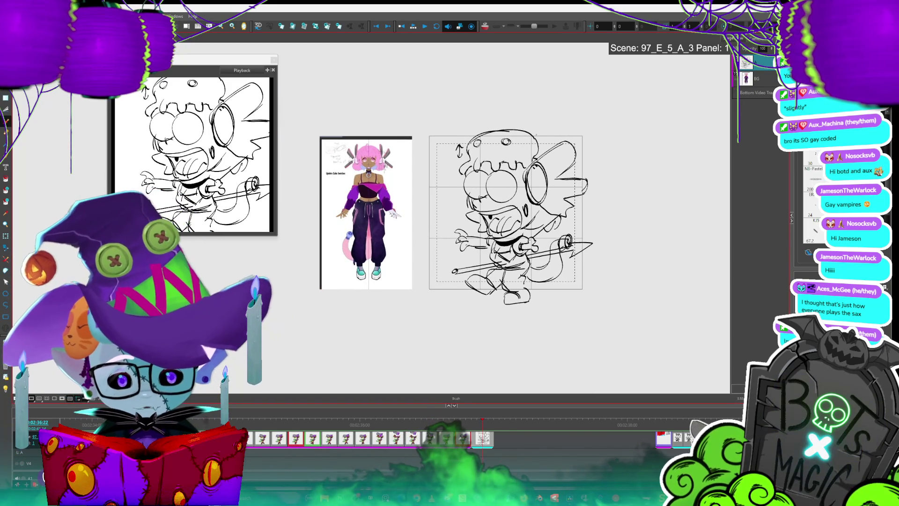
{"action": "key", "text": "ctrl+z"}
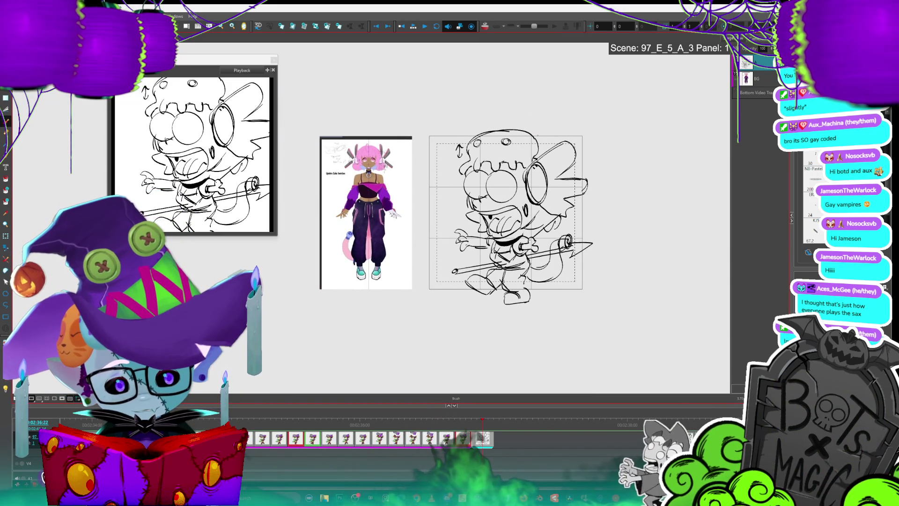
{"action": "key", "text": "ctrl+z"}
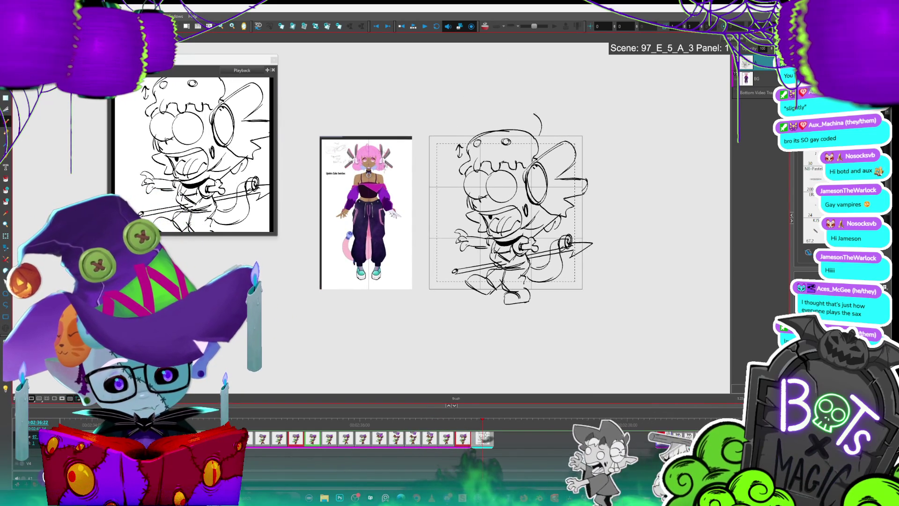
{"action": "key", "text": "alt+s"}
{"action": "left_click_drag", "start_coordinate": [534, 113], "coordinate": [559, 124]}
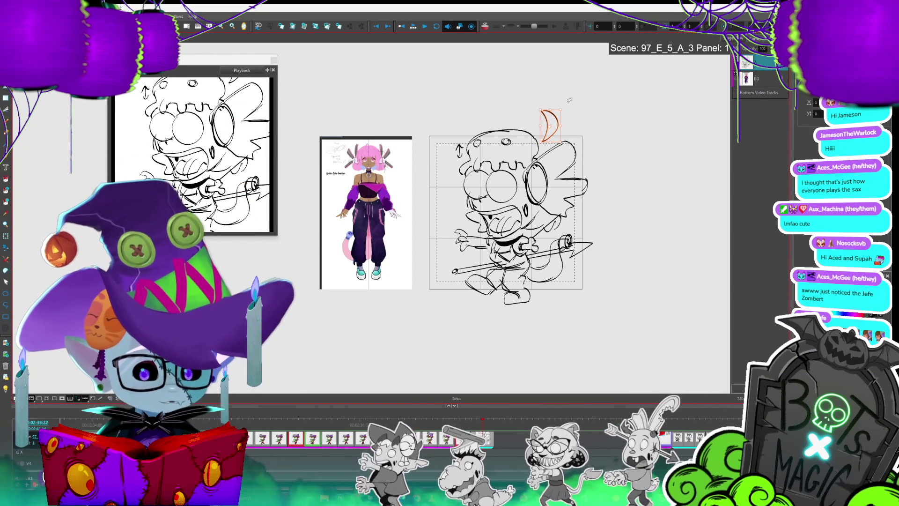
Step: Replace the small crescent above the head with a larger looping curl, then select a nearby stroke
{"action": "key", "text": "alt+b"}
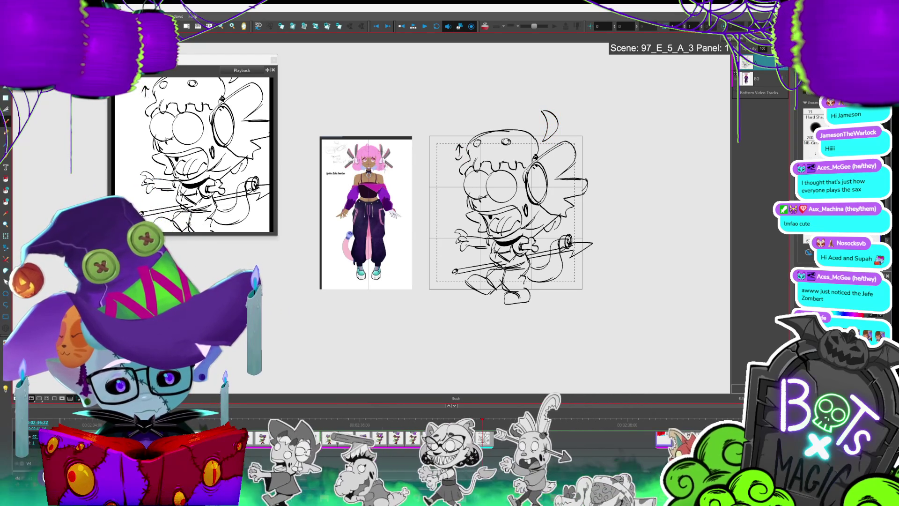
{"action": "key", "text": "alt+s"}
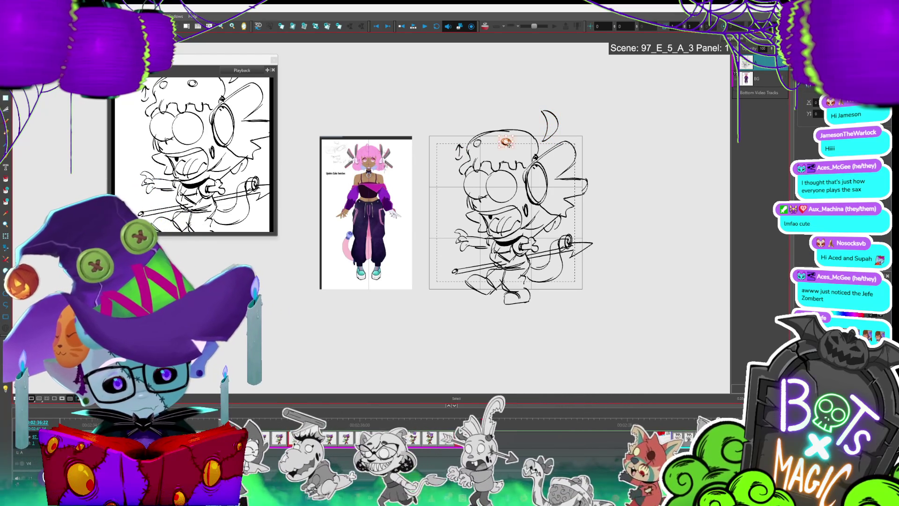
{"action": "key", "text": "alt+b"}
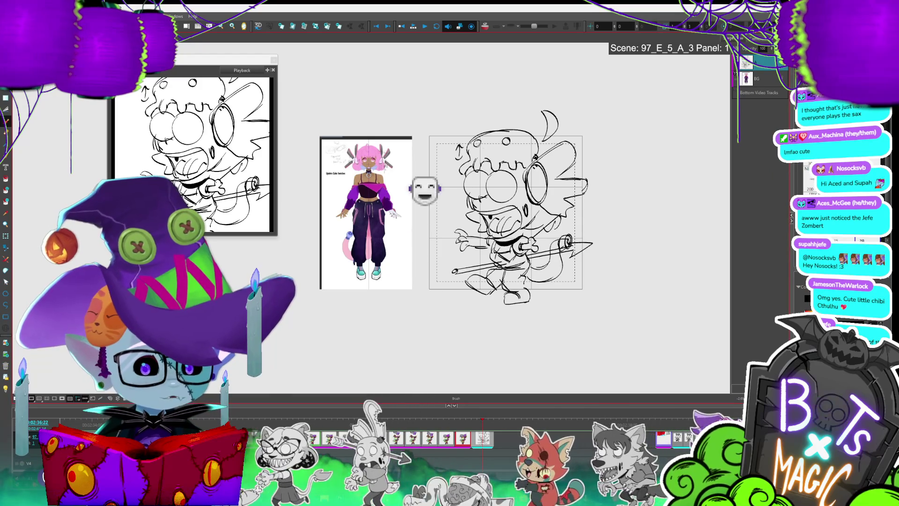
{"action": "left_click_drag", "start_coordinate": [506, 211], "coordinate": [520, 226]}
{"action": "scroll", "coordinate": [521, 304], "scroll_direction": "up", "scroll_amount": 2}
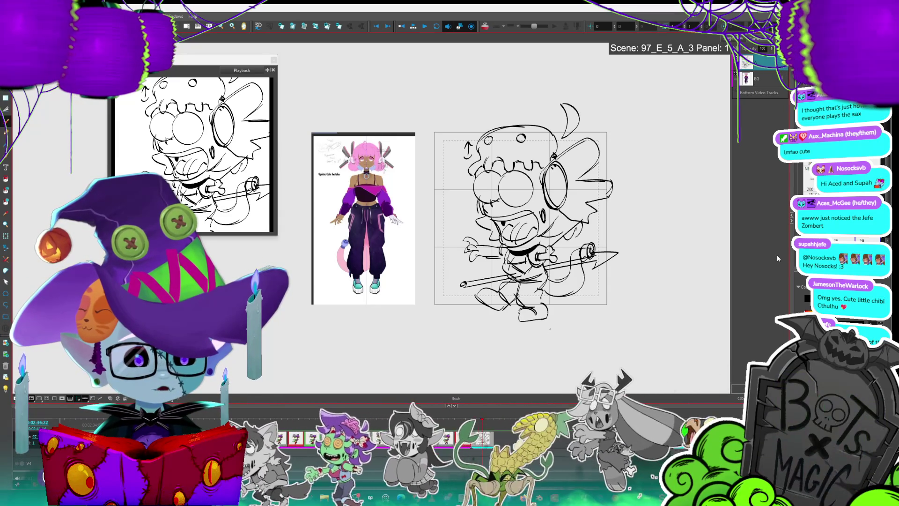
{"action": "mouse_move", "coordinate": [582, 104]}
{"action": "left_mouse_down"}
{"action": "mouse_move", "coordinate": [554, 105]}
{"action": "mouse_move", "coordinate": [552, 121]}
{"action": "left_mouse_up"}
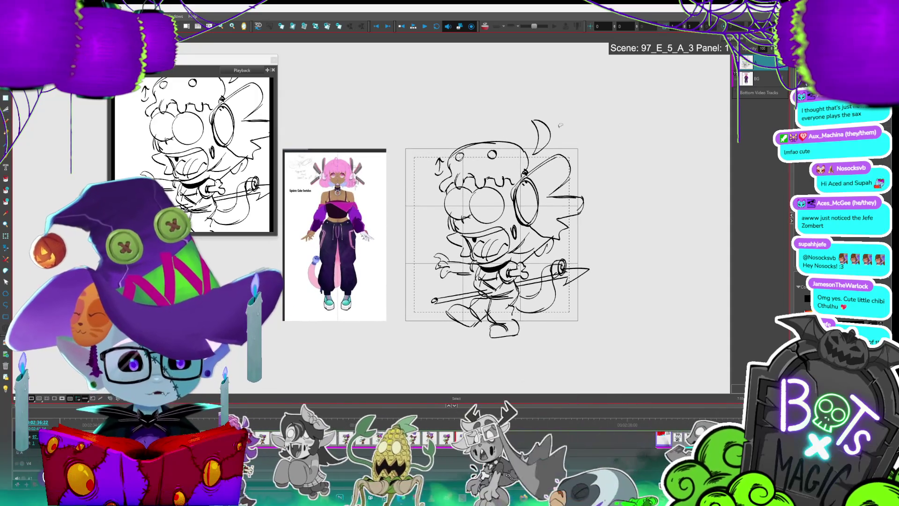
{"action": "key", "text": "ctrl+z"}
{"action": "left_click_drag", "start_coordinate": [535, 153], "coordinate": [529, 115]}
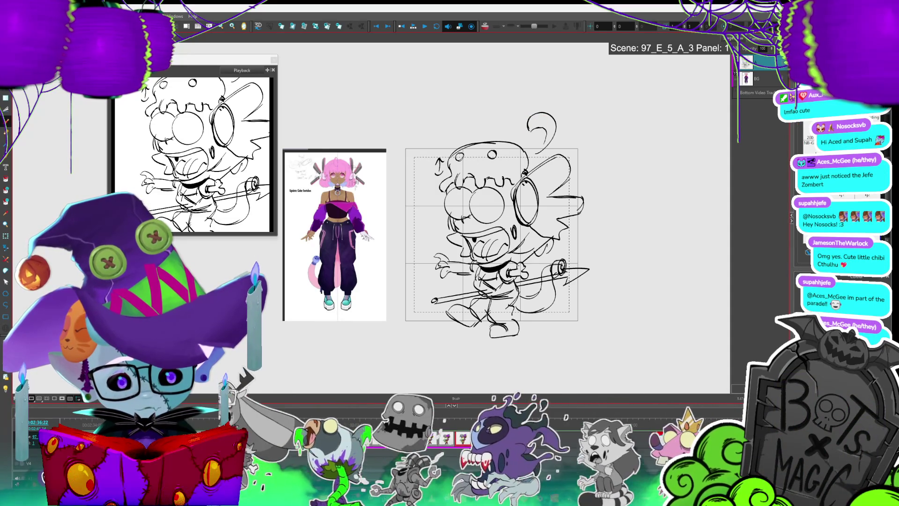
{"action": "mouse_move", "coordinate": [522, 114]}
{"action": "left_mouse_down"}
{"action": "mouse_move", "coordinate": [532, 134]}
{"action": "mouse_move", "coordinate": [533, 118]}
{"action": "left_mouse_up"}
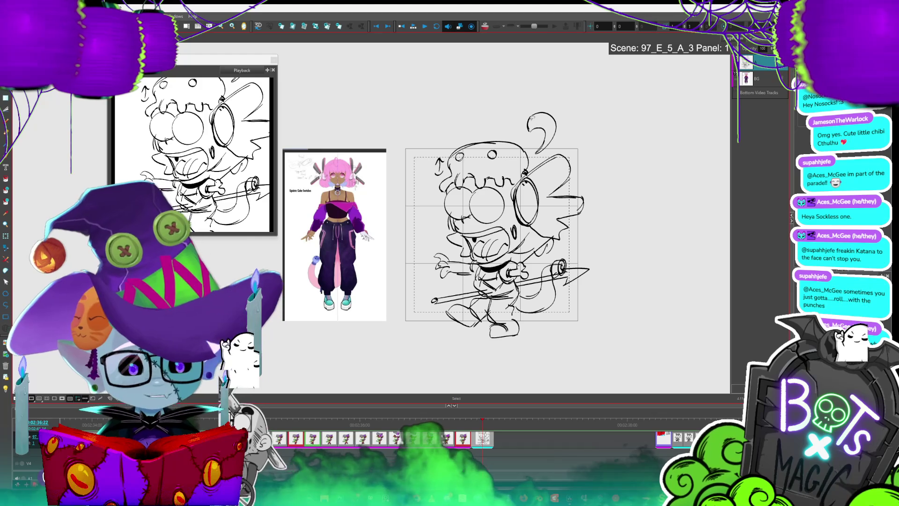
Step: Zoom the canvas in close on the zombie's head
{"action": "scroll", "coordinate": [428, 283], "scroll_direction": "up", "scroll_amount": 3}
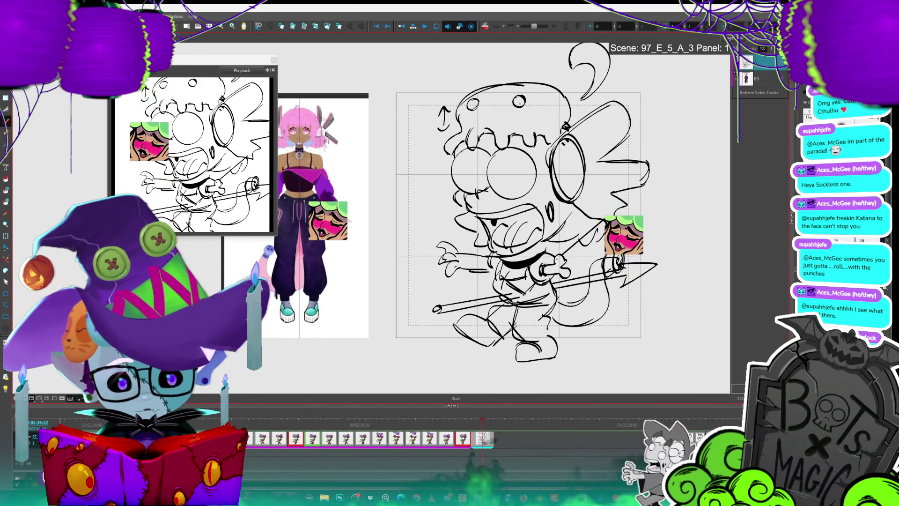
Step: Select the small circle on the head, then undo the spear
{"action": "key", "text": "alt+s"}
{"action": "mouse_move", "coordinate": [510, 92]}
{"action": "left_mouse_down"}
{"action": "mouse_move", "coordinate": [535, 113]}
{"action": "mouse_move", "coordinate": [471, 104]}
{"action": "left_mouse_up"}
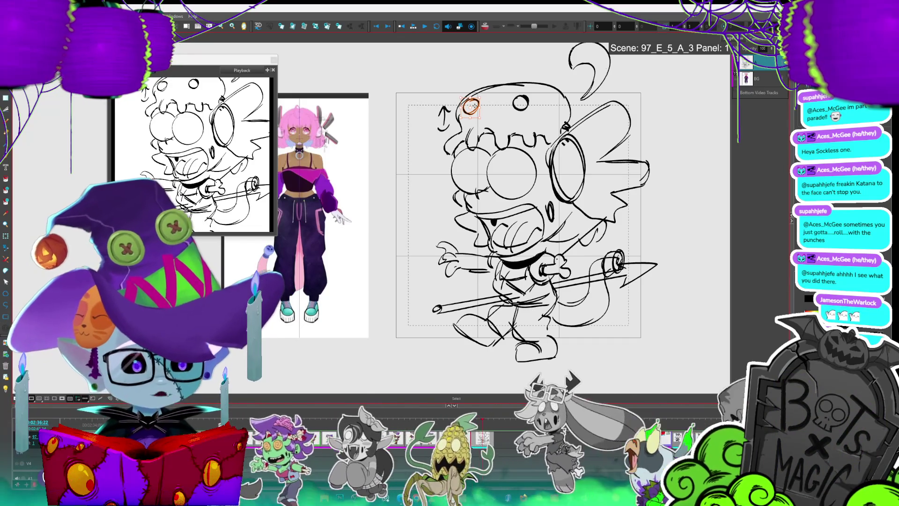
{"action": "key", "text": "minus"}
{"action": "key", "text": "minus"}
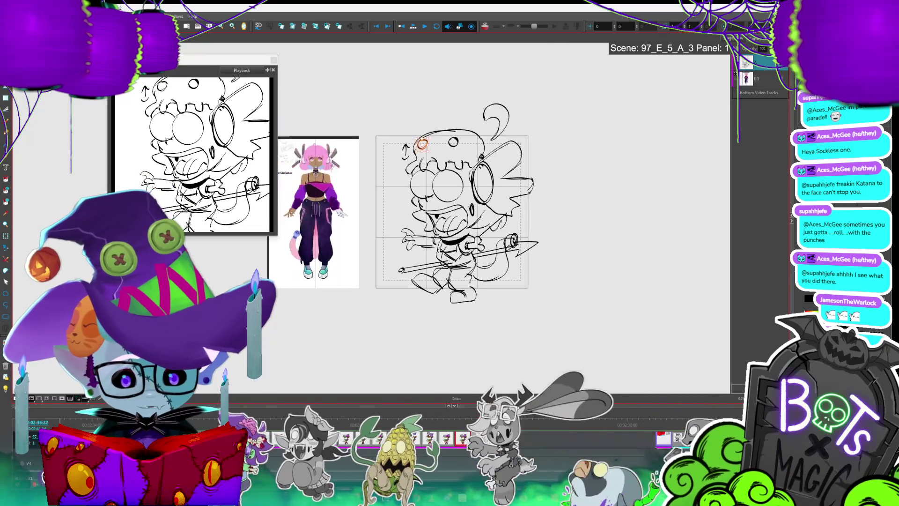
{"action": "key", "text": "ctrl+z"}
{"action": "key", "text": "ctrl+z"}
{"action": "key", "text": "ctrl+z"}
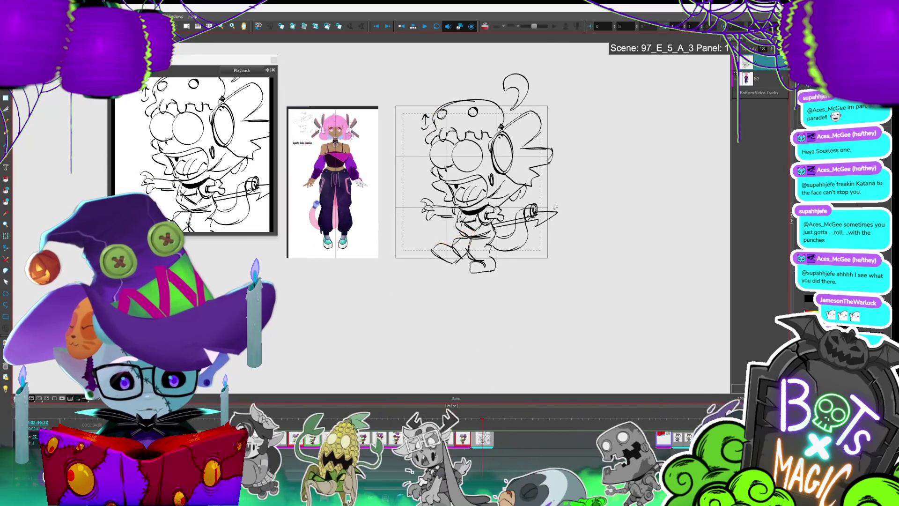
Step: Redraw the small circle on top of the head with the Brush
{"action": "key", "text": "alt+t"}
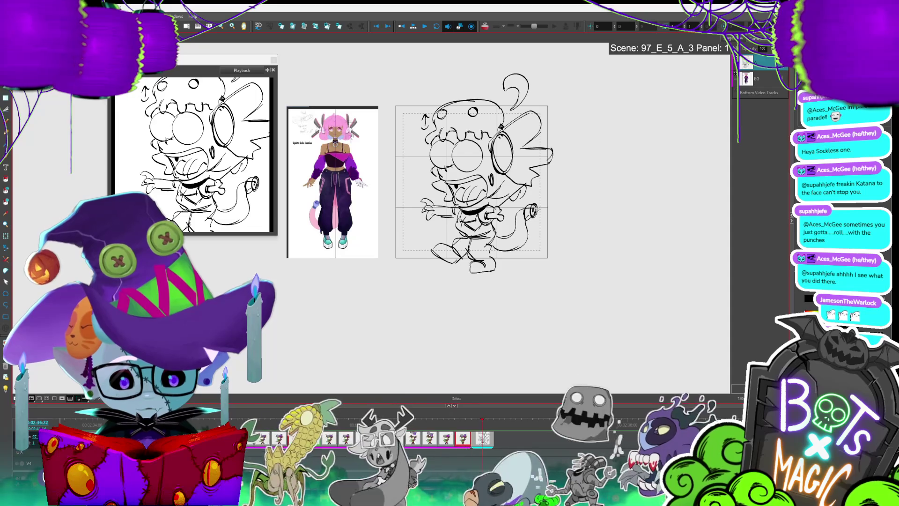
{"action": "key", "text": "minus"}
{"action": "key", "text": "minus"}
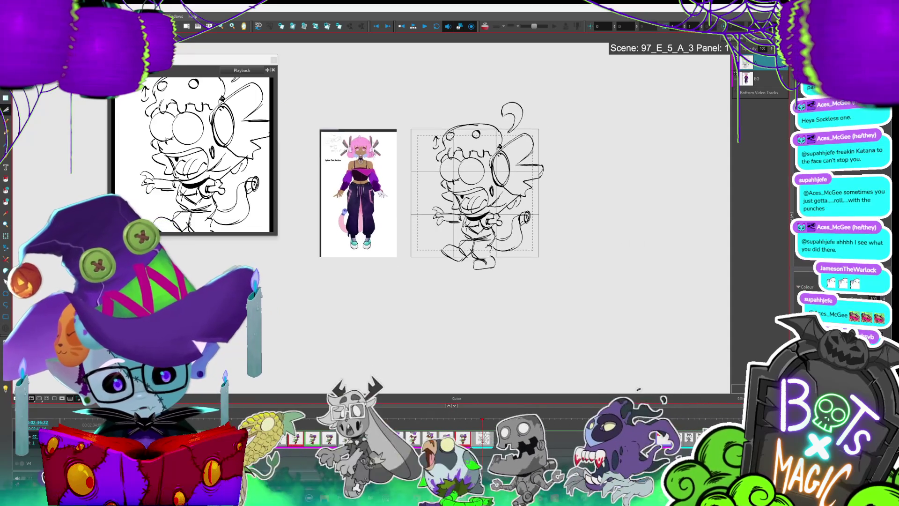
{"action": "key", "text": "2"}
{"action": "key", "text": "alt+s"}
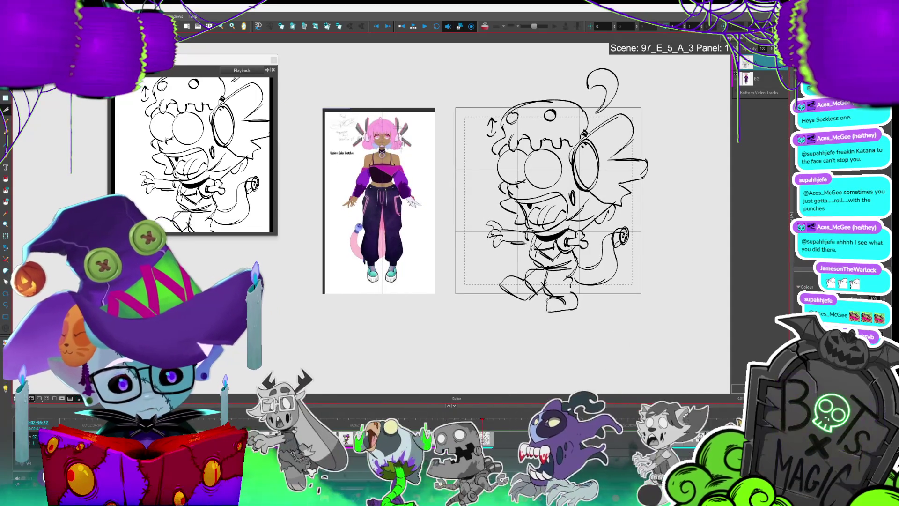
{"action": "key", "text": "alt+b"}
{"action": "left_click_drag", "start_coordinate": [527, 109], "coordinate": [519, 111]}
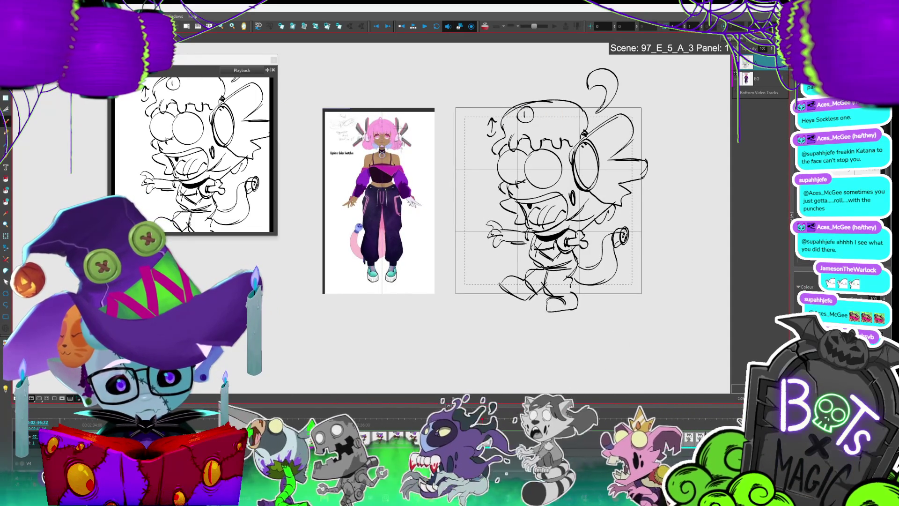
Step: Select the hair arc atop the head and move it up slightly
{"action": "key", "text": "minus"}
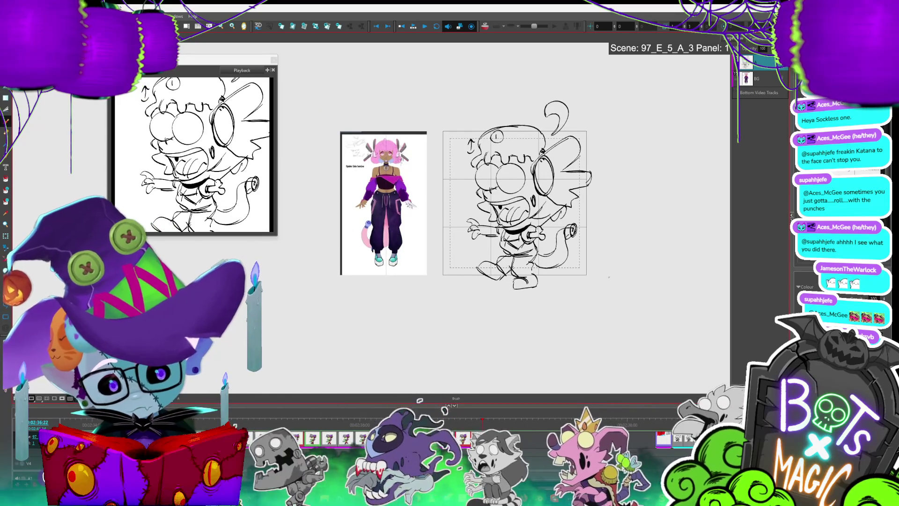
{"action": "left_click_drag", "start_coordinate": [469, 196], "coordinate": [433, 193]}
{"action": "key", "text": "alt+s"}
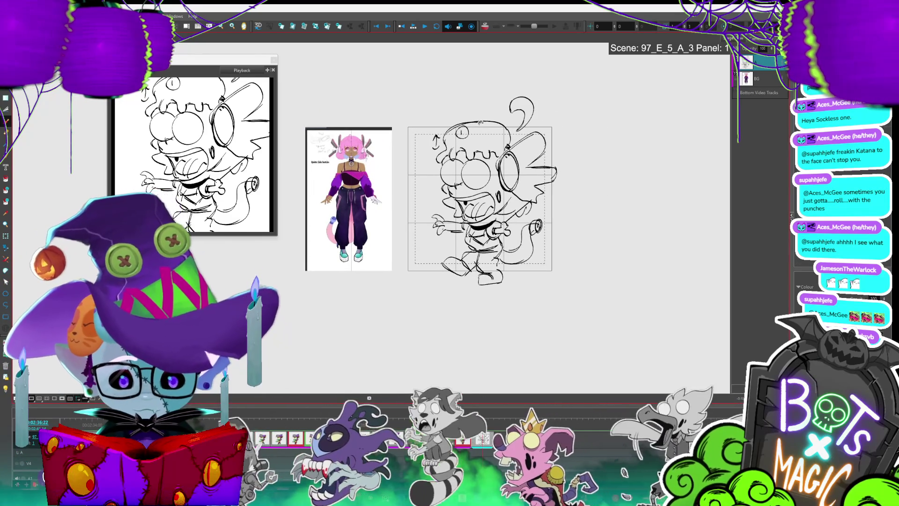
{"action": "left_click", "coordinate": [487, 120]}
{"action": "left_click_drag", "start_coordinate": [481, 120], "coordinate": [498, 136]}
{"action": "key", "text": "alt+b"}
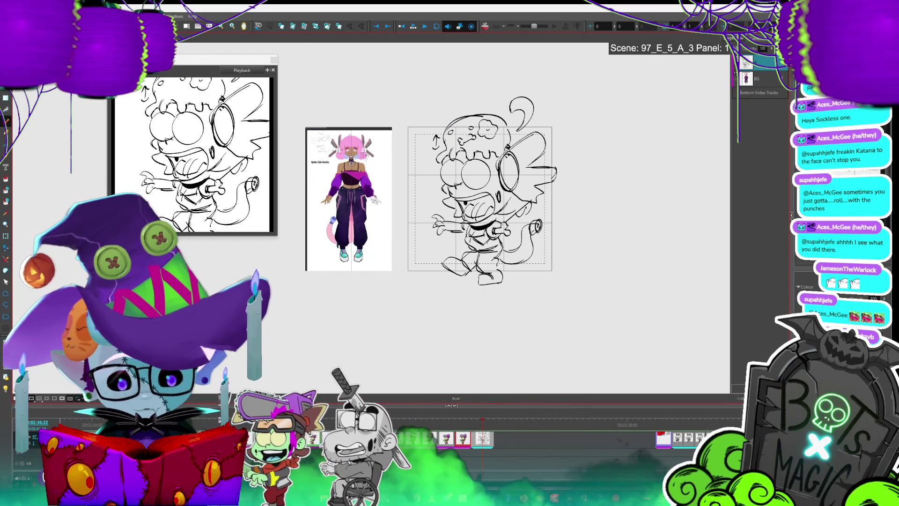
Step: Delete the selected stray strokes on top of the head
{"action": "key", "text": "alt+s"}
{"action": "key", "text": "Delete"}
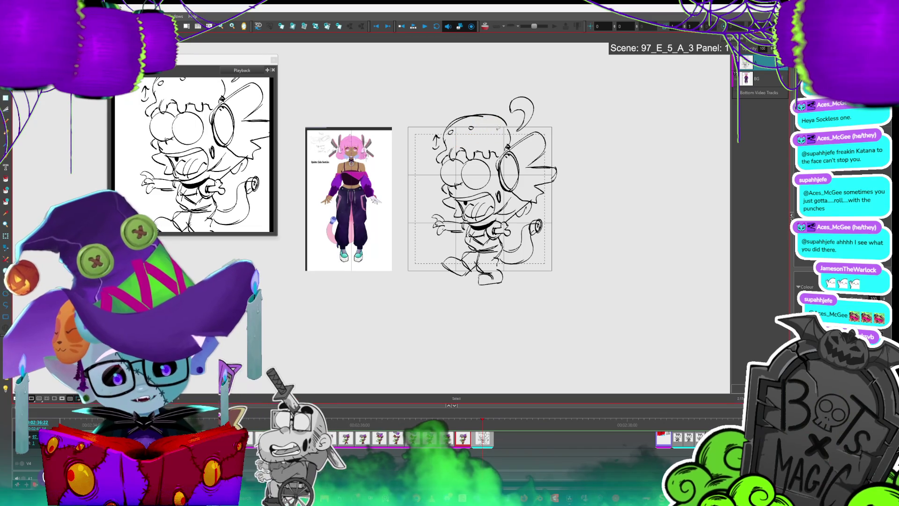
{"action": "key", "text": "alt+b"}
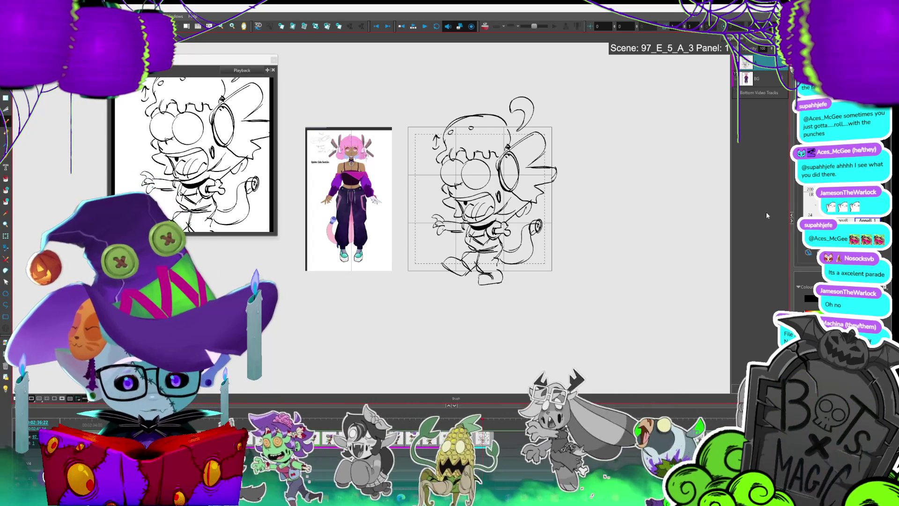
Step: Pan the canvas to recentre the zombie sketch and reference
{"action": "key", "text": "shift+n"}
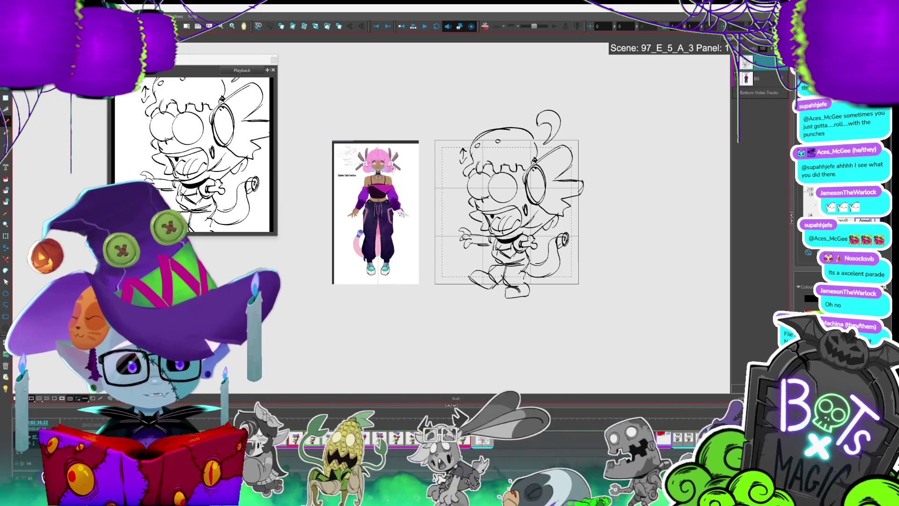
{"action": "scroll", "coordinate": [653, 246], "scroll_direction": "down", "scroll_amount": 2}
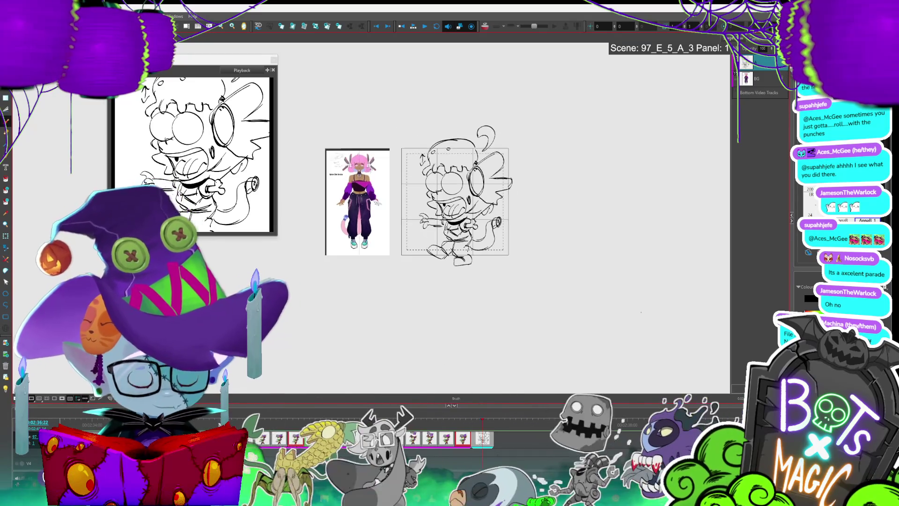
{"action": "left_click_drag", "start_coordinate": [628, 310], "coordinate": [699, 212]}
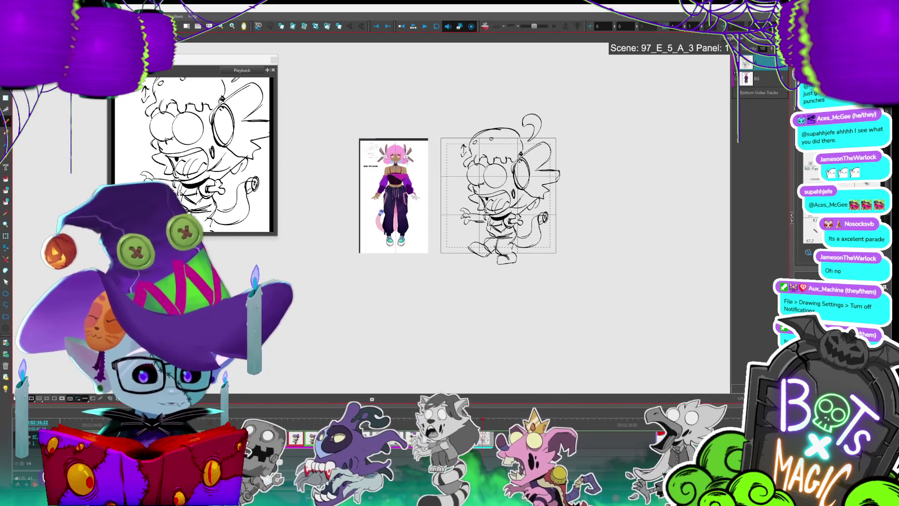
Step: Select the whole sketch, try shrinking it, then undo to keep the original size
{"action": "key", "text": "2"}
{"action": "key", "text": "alt+s"}
{"action": "key", "text": "ctrl+a"}
{"action": "left_click_drag", "start_coordinate": [501, 251], "coordinate": [497, 245]}
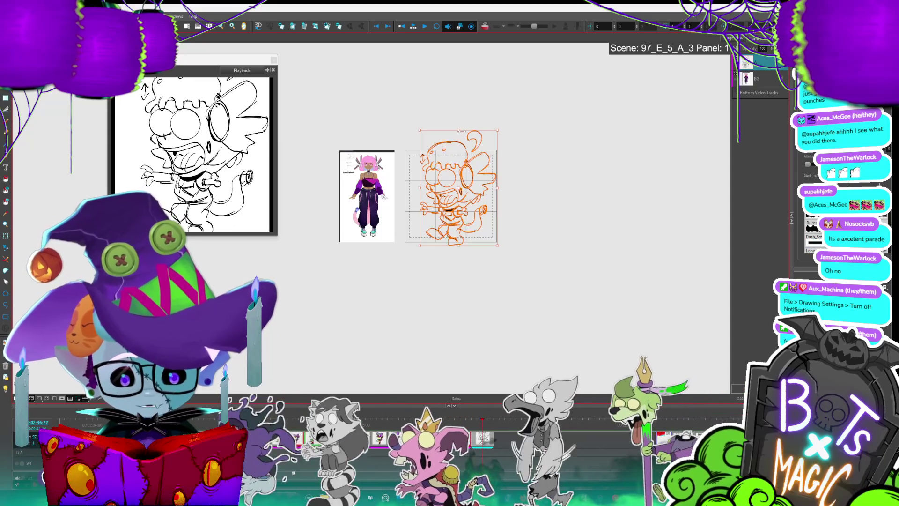
{"action": "left_click_drag", "start_coordinate": [461, 131], "coordinate": [464, 134]}
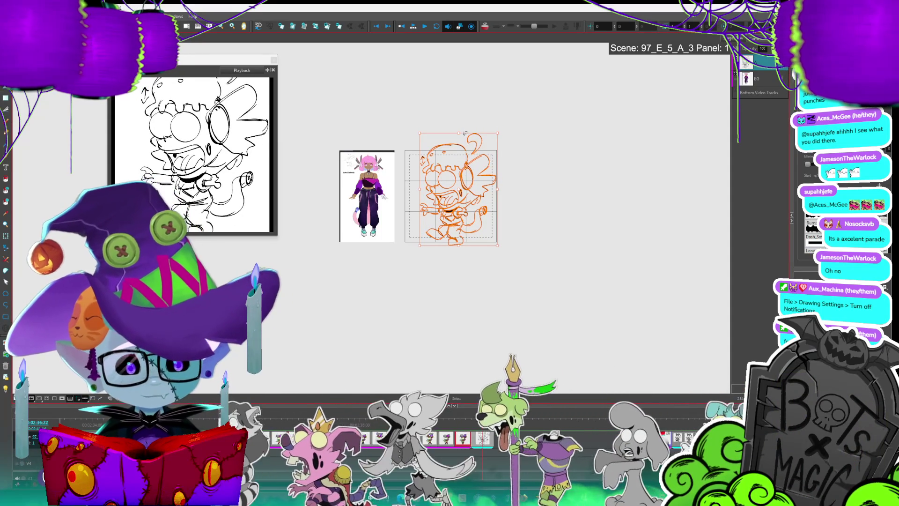
{"action": "key", "text": "ctrl+z"}
{"action": "key", "text": "ctrl+z"}
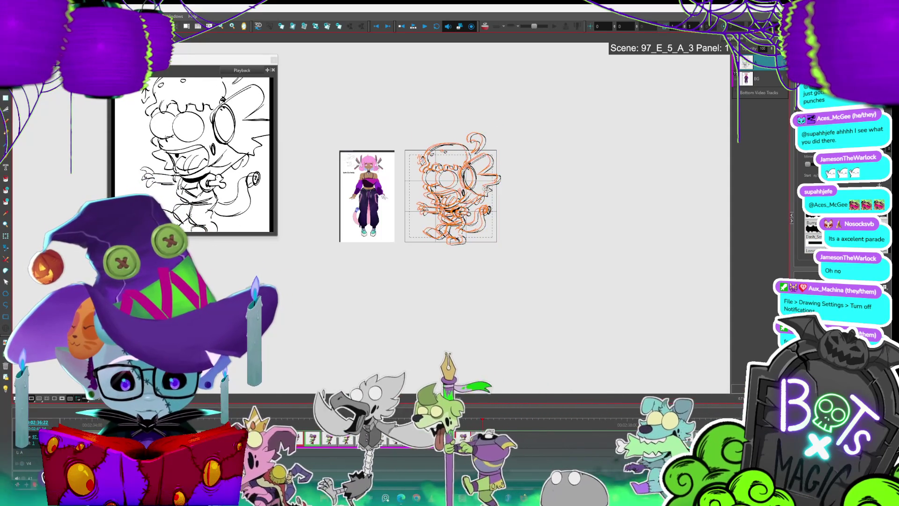
Step: Delete the stray strokes near the zombie's hand
{"action": "scroll", "coordinate": [529, 192], "scroll_direction": "up", "scroll_amount": 2}
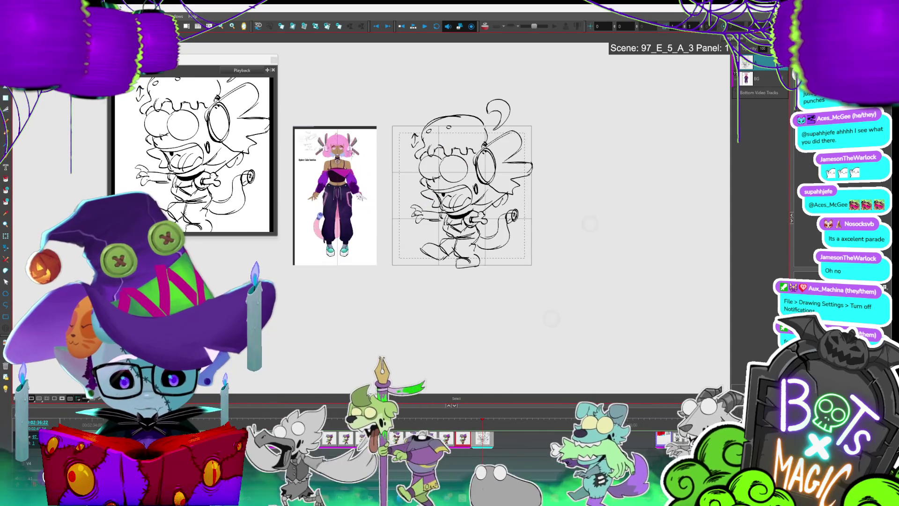
{"action": "key", "text": "alt+b"}
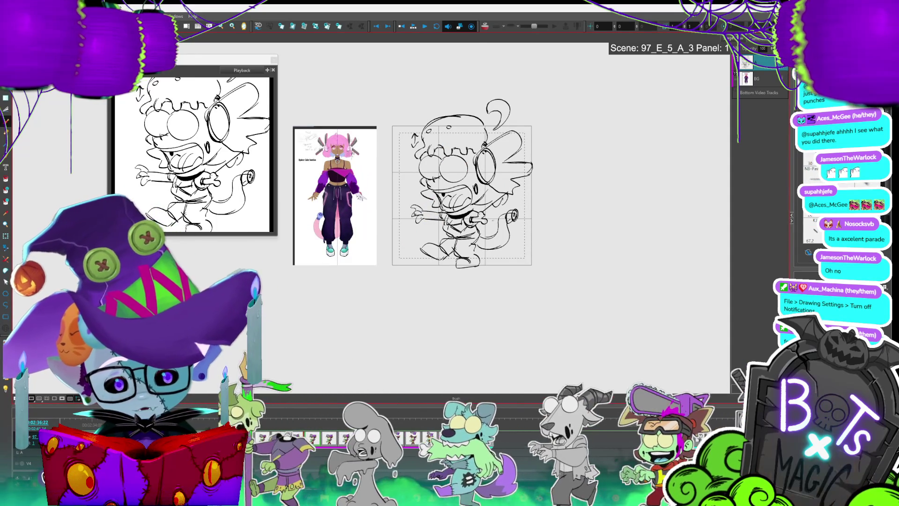
{"action": "key", "text": "alt+s"}
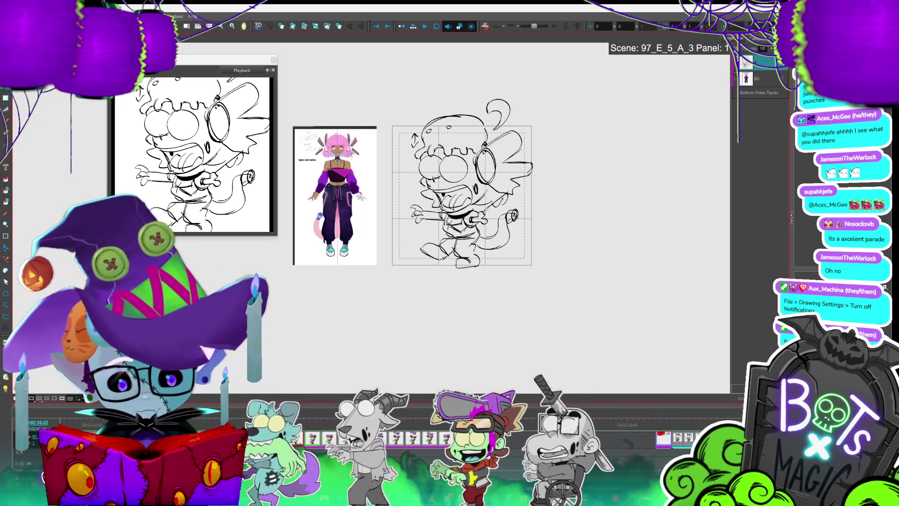
{"action": "key", "text": "Delete"}
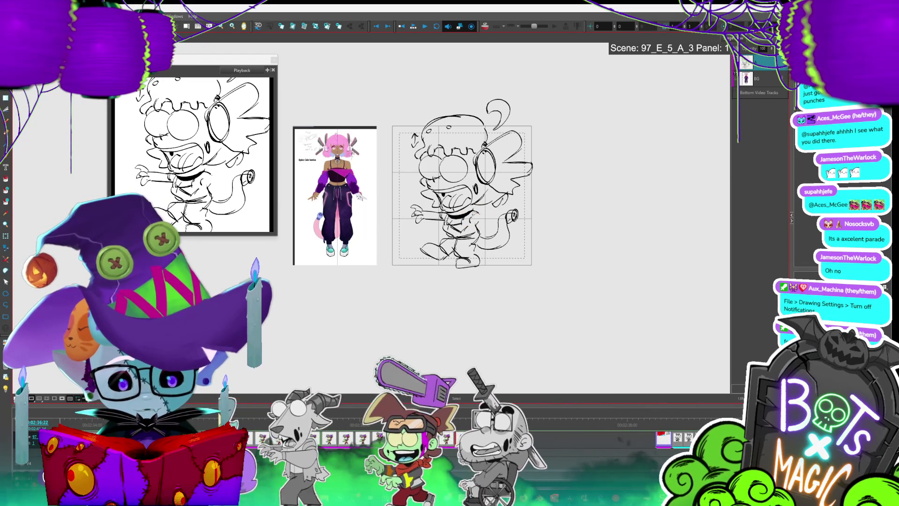
{"action": "key", "text": "alt+b"}
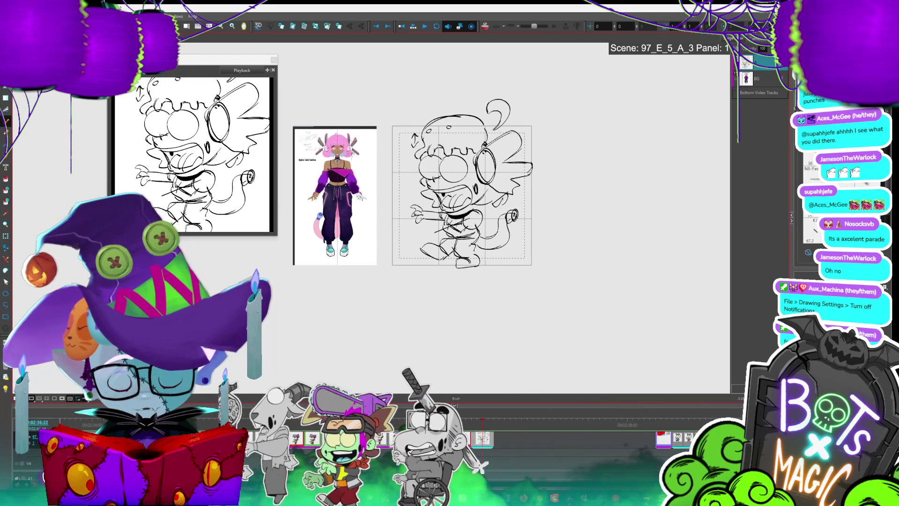